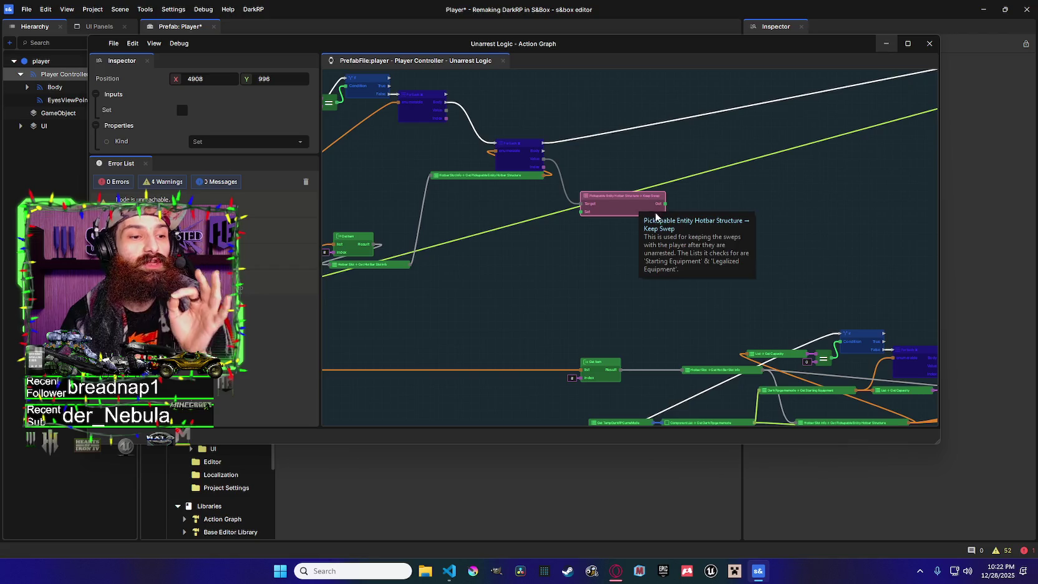
Add an If node driven by the Get Keep Swep output
{"action": "left_click_drag", "start_coordinate": [666, 205], "coordinate": [673, 164]}
{"action": "type", "text": "if"}
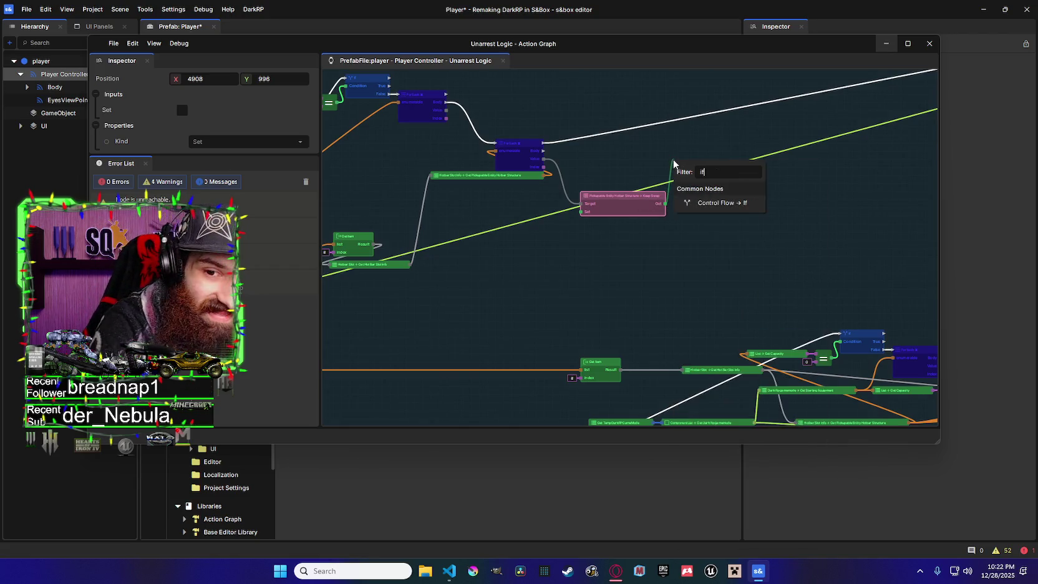
{"action": "left_click", "coordinate": [709, 201]}
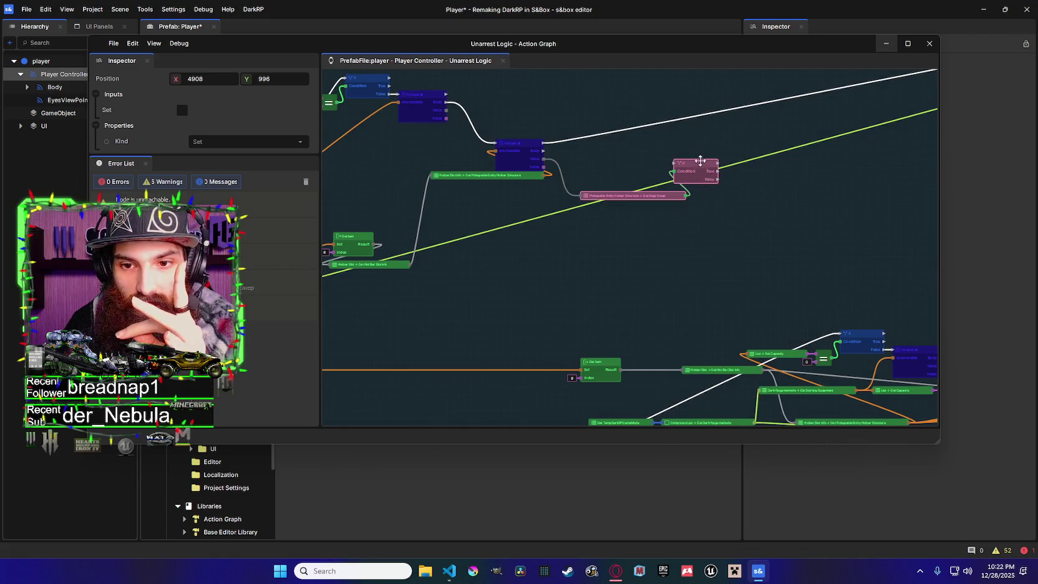
{"action": "mouse_move", "coordinate": [701, 164]}
{"action": "left_mouse_down"}
{"action": "mouse_move", "coordinate": [649, 154]}
{"action": "mouse_move", "coordinate": [693, 164]}
{"action": "left_mouse_up"}
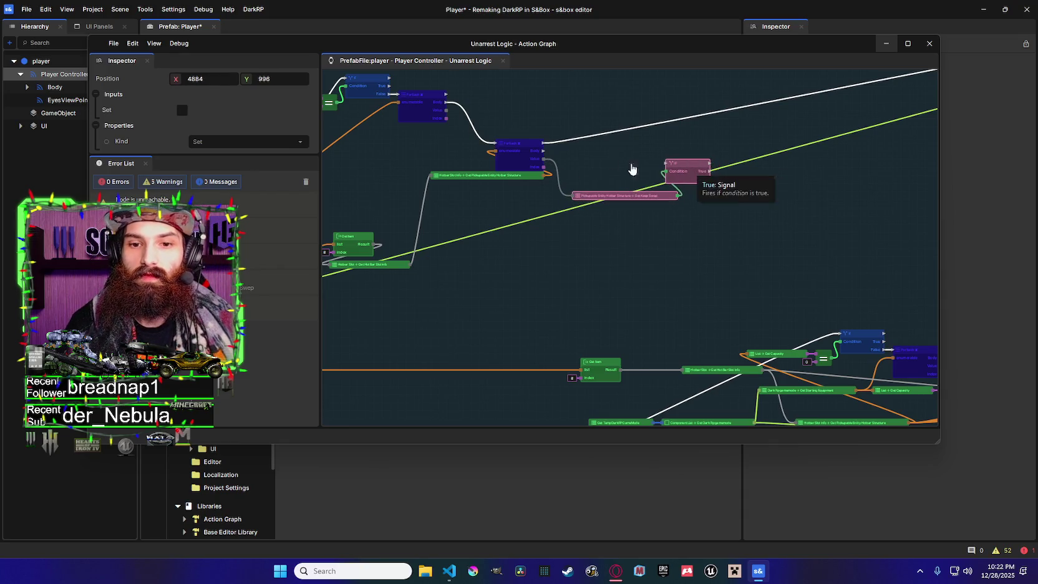
Wire the Foreach loop body into the If node and tidy the Keep Swep and If positions
{"action": "mouse_move", "coordinate": [543, 150]}
{"action": "left_mouse_down"}
{"action": "mouse_move", "coordinate": [666, 163]}
{"action": "mouse_move", "coordinate": [643, 155]}
{"action": "left_mouse_up"}
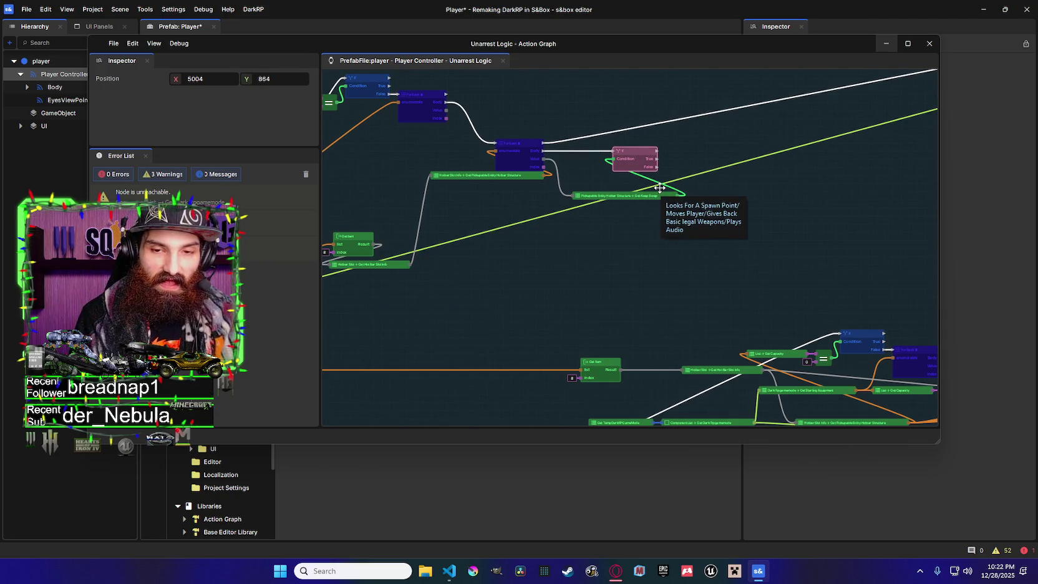
{"action": "mouse_move", "coordinate": [652, 195]}
{"action": "left_mouse_down"}
{"action": "mouse_move", "coordinate": [632, 188]}
{"action": "mouse_move", "coordinate": [601, 197]}
{"action": "mouse_move", "coordinate": [624, 180]}
{"action": "left_mouse_up"}
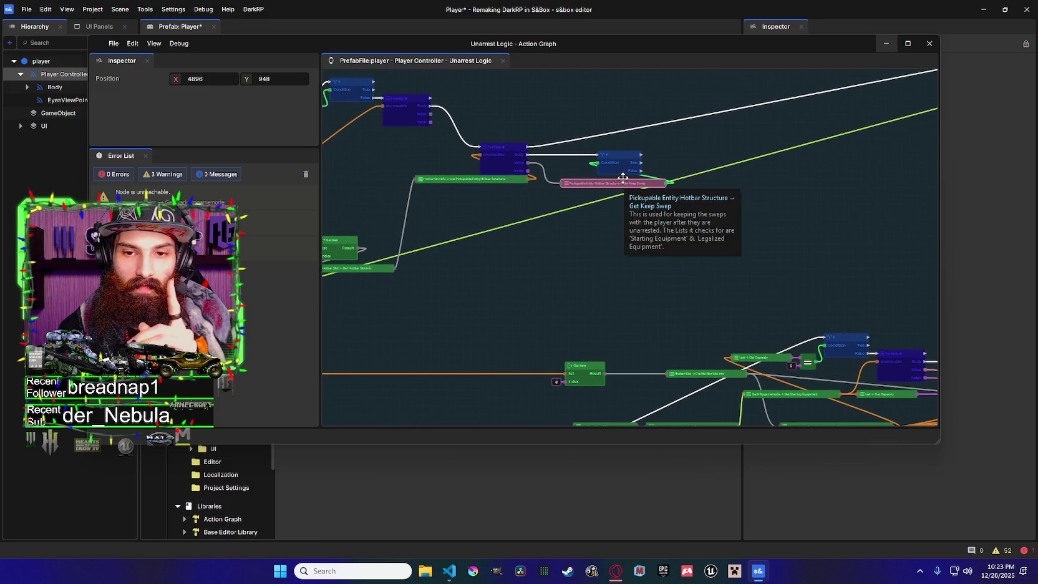
{"action": "left_click", "coordinate": [620, 161], "text": "ctrl"}
{"action": "left_click_drag", "start_coordinate": [621, 161], "coordinate": [721, 153]}
{"action": "scroll", "coordinate": [555, 156], "scroll_direction": "down", "scroll_amount": 3}
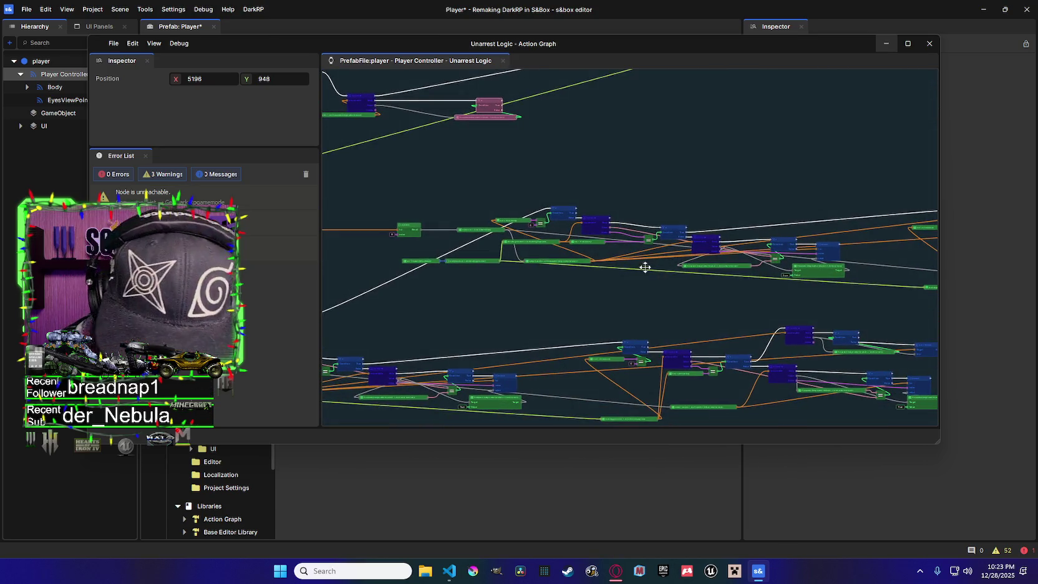
{"action": "scroll", "coordinate": [602, 199], "scroll_direction": "up", "scroll_amount": 3}
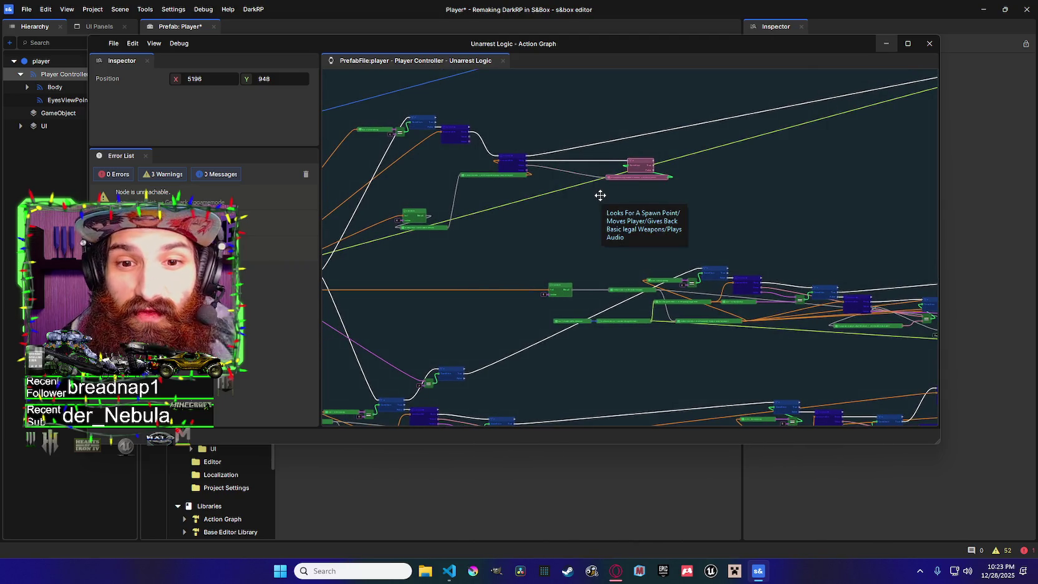
{"action": "scroll", "coordinate": [652, 262], "scroll_direction": "down", "scroll_amount": 3}
{"action": "scroll", "coordinate": [580, 250], "scroll_direction": "up", "scroll_amount": 3}
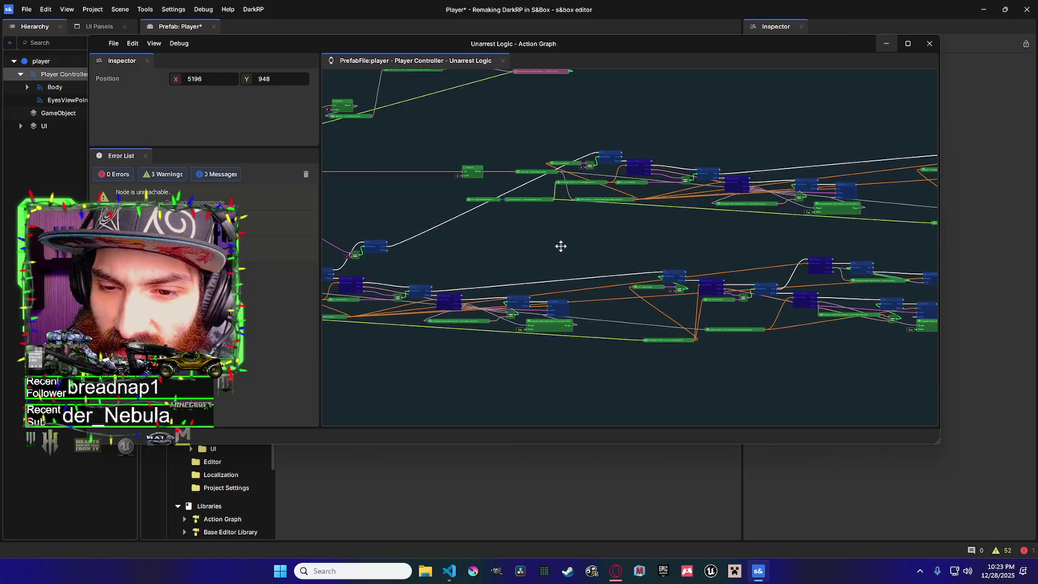
{"action": "scroll", "coordinate": [681, 150], "scroll_direction": "down", "scroll_amount": 3}
{"action": "scroll", "coordinate": [741, 225], "scroll_direction": "up", "scroll_amount": 3}
{"action": "scroll", "coordinate": [741, 225], "scroll_direction": "up", "scroll_amount": 2}
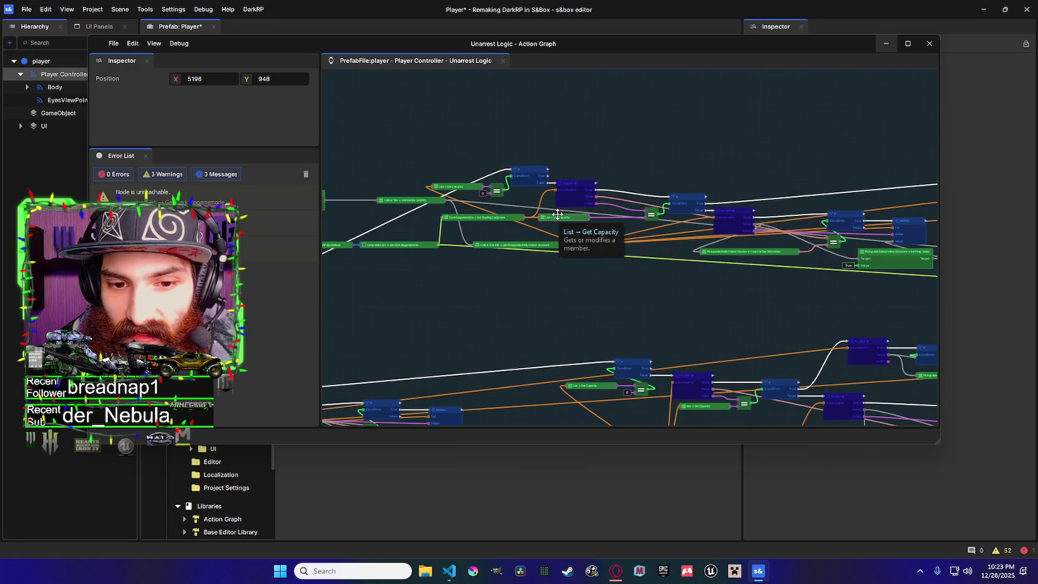
{"action": "scroll", "coordinate": [564, 218], "scroll_direction": "down", "scroll_amount": 2}
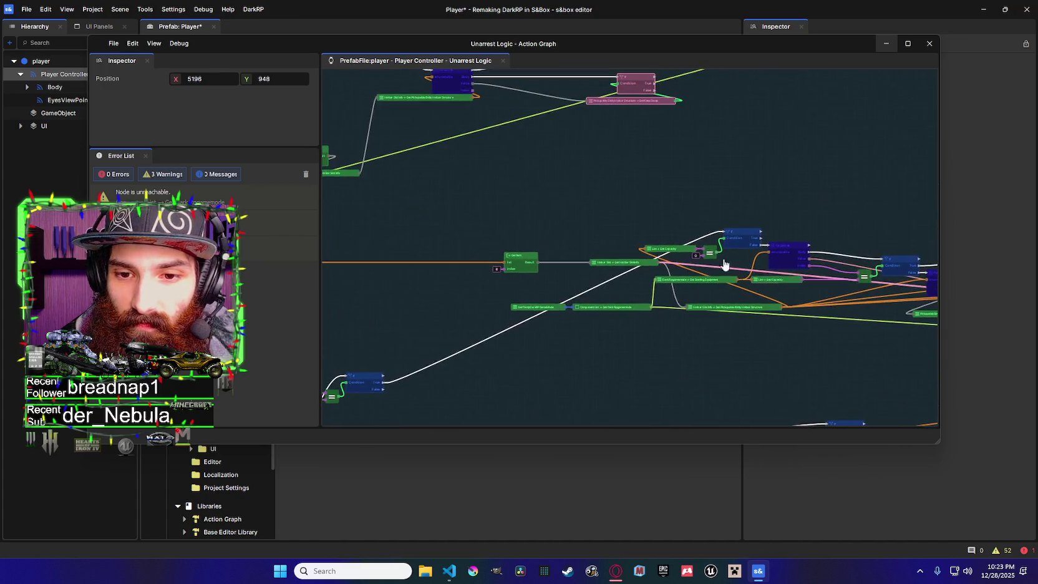
{"action": "scroll", "coordinate": [573, 241], "scroll_direction": "up", "scroll_amount": 2}
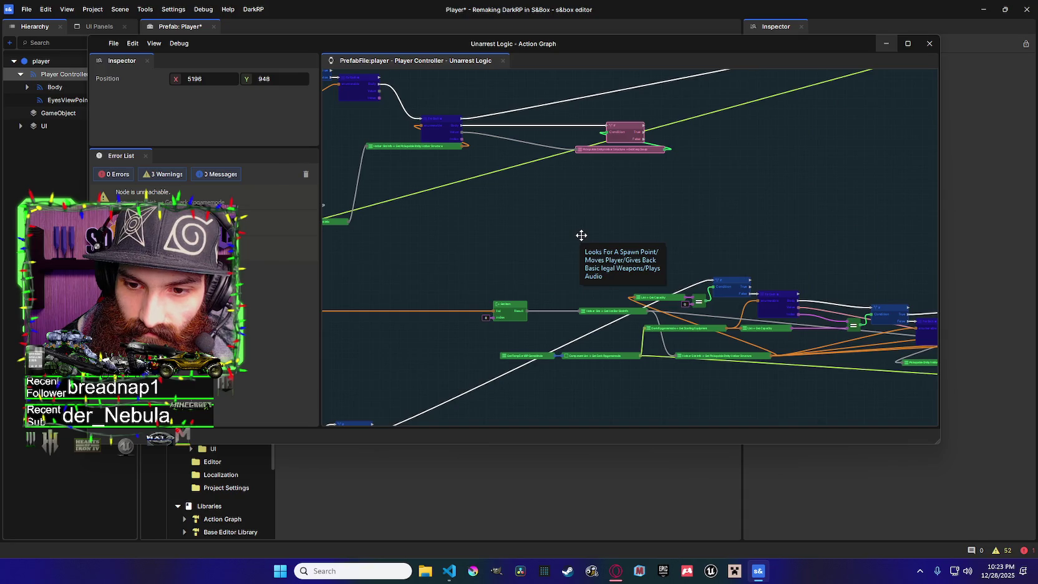
{"action": "scroll", "coordinate": [666, 260], "scroll_direction": "up", "scroll_amount": 2}
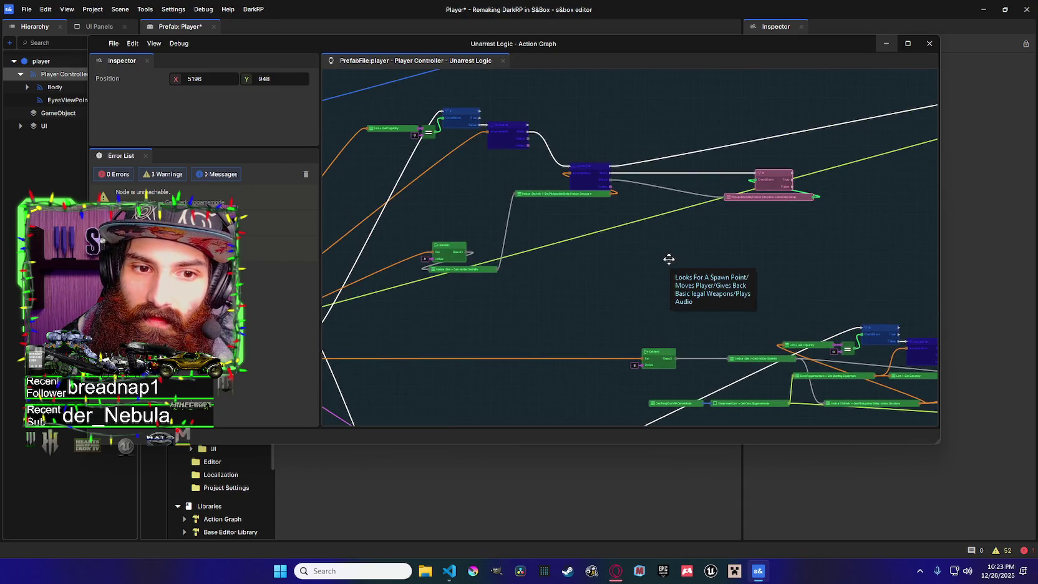
{"action": "scroll", "coordinate": [524, 238], "scroll_direction": "down", "scroll_amount": 2}
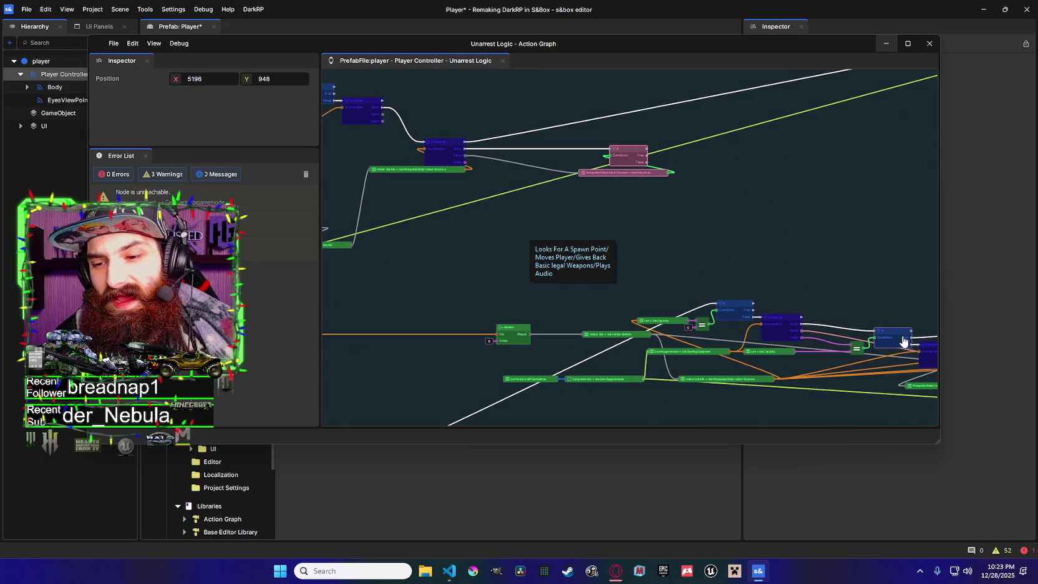
Add an Equal comparison of the loop Index against 0
{"action": "left_click_drag", "start_coordinate": [466, 163], "coordinate": [520, 184]}
{"action": "type", "text": "qua"}
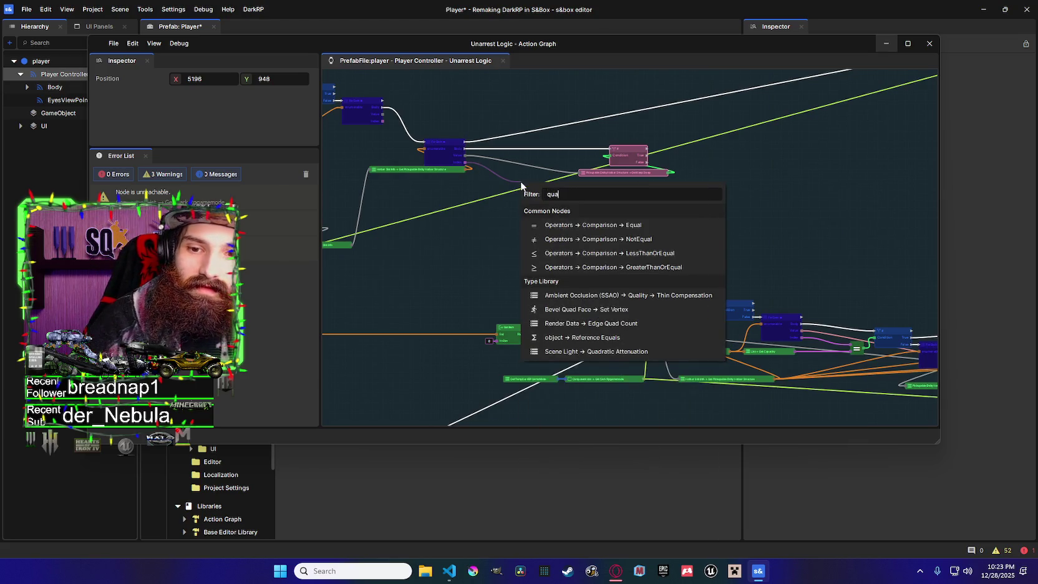
{"action": "left_click", "coordinate": [617, 226]}
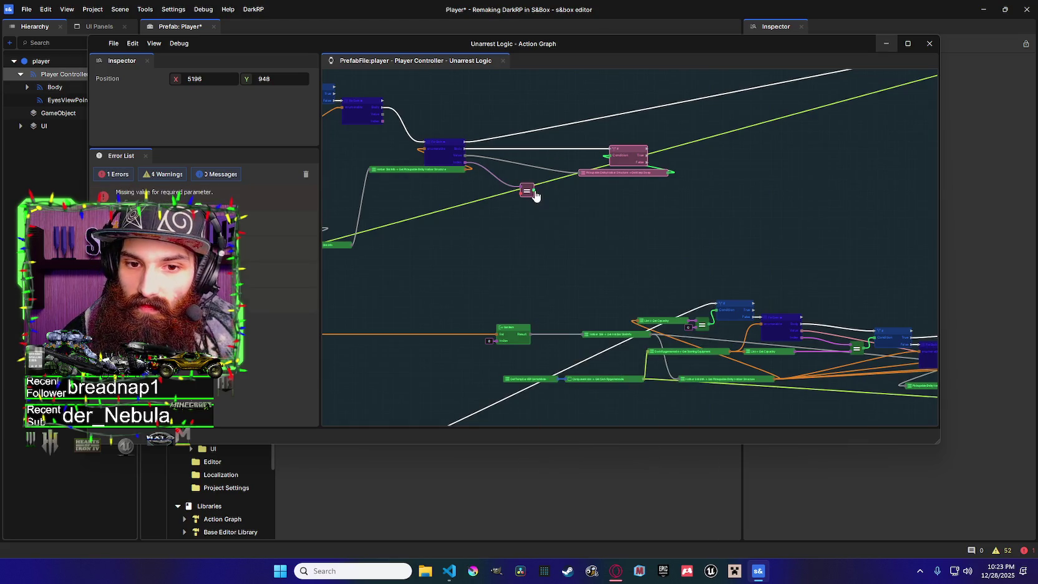
Drive a new If node from the Equal result and reposition the two nodes
{"action": "left_click_drag", "start_coordinate": [535, 191], "coordinate": [539, 167]}
{"action": "type", "text": "if"}
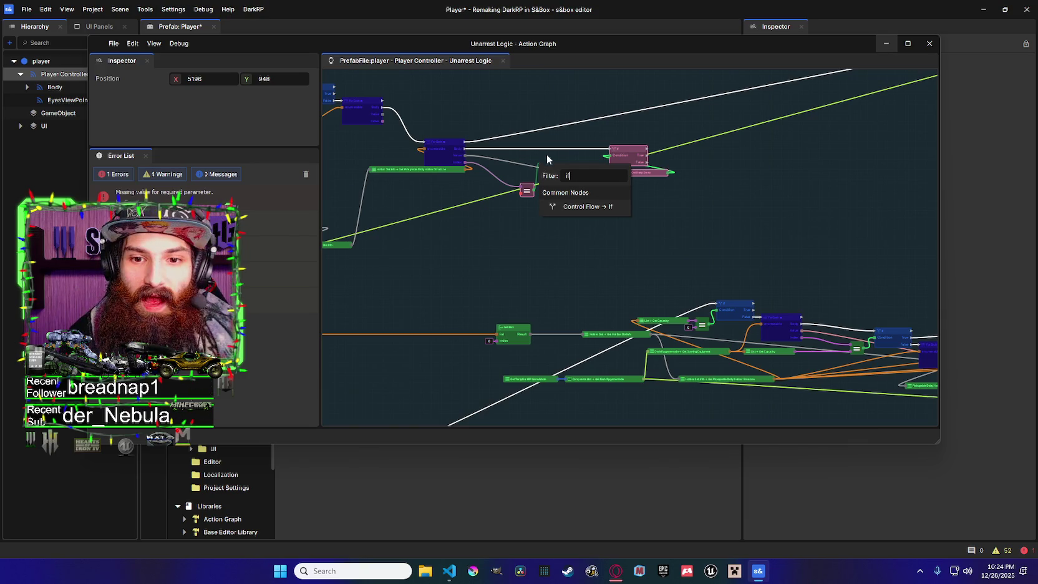
{"action": "left_click", "coordinate": [588, 207]}
{"action": "mouse_move", "coordinate": [555, 167]}
{"action": "left_mouse_down"}
{"action": "mouse_move", "coordinate": [557, 146]}
{"action": "mouse_move", "coordinate": [549, 149]}
{"action": "left_mouse_up"}
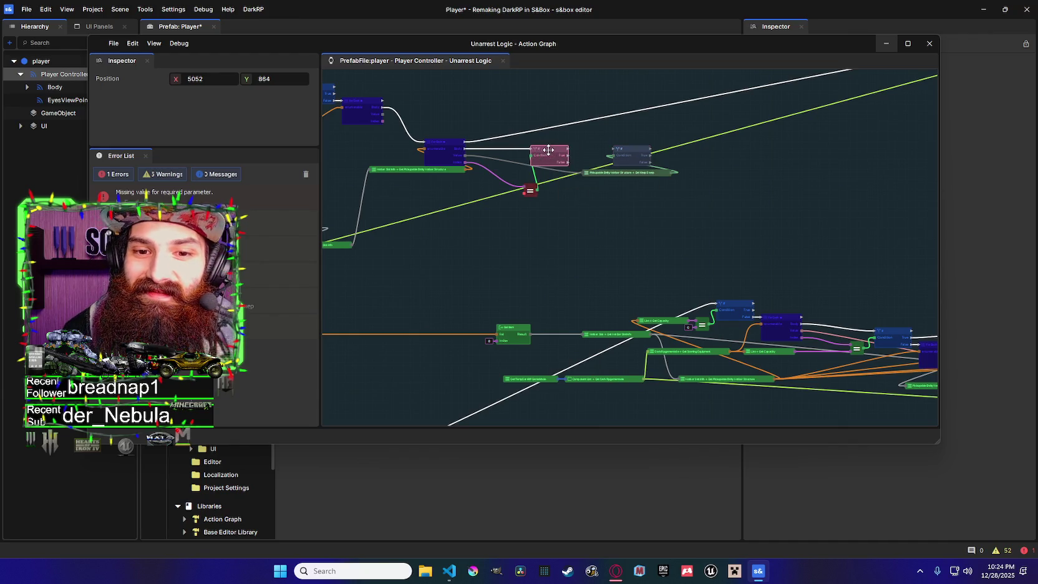
{"action": "left_click_drag", "start_coordinate": [529, 190], "coordinate": [529, 180]}
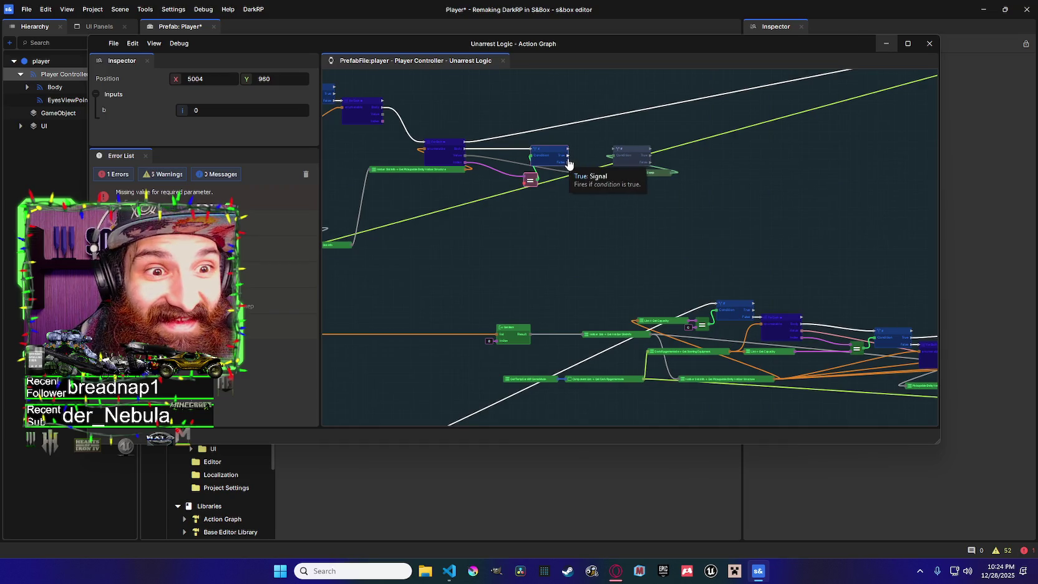
Wire the first If's True output into the Keep Swep If and move them down
{"action": "mouse_move", "coordinate": [569, 163]}
{"action": "left_mouse_down"}
{"action": "mouse_move", "coordinate": [613, 157]}
{"action": "mouse_move", "coordinate": [602, 167]}
{"action": "mouse_move", "coordinate": [611, 156]}
{"action": "left_mouse_up"}
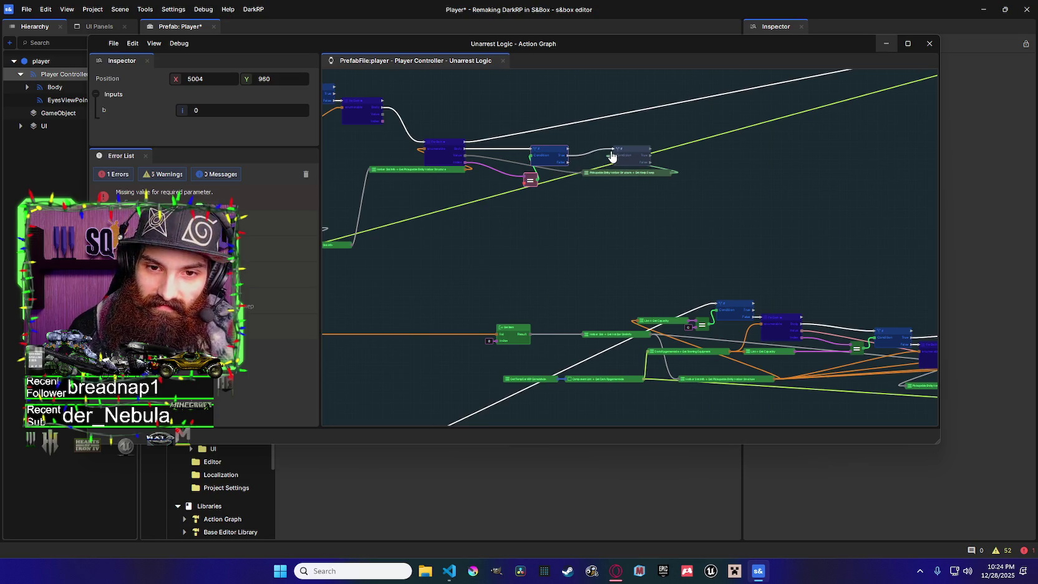
{"action": "right_click", "coordinate": [551, 160]}
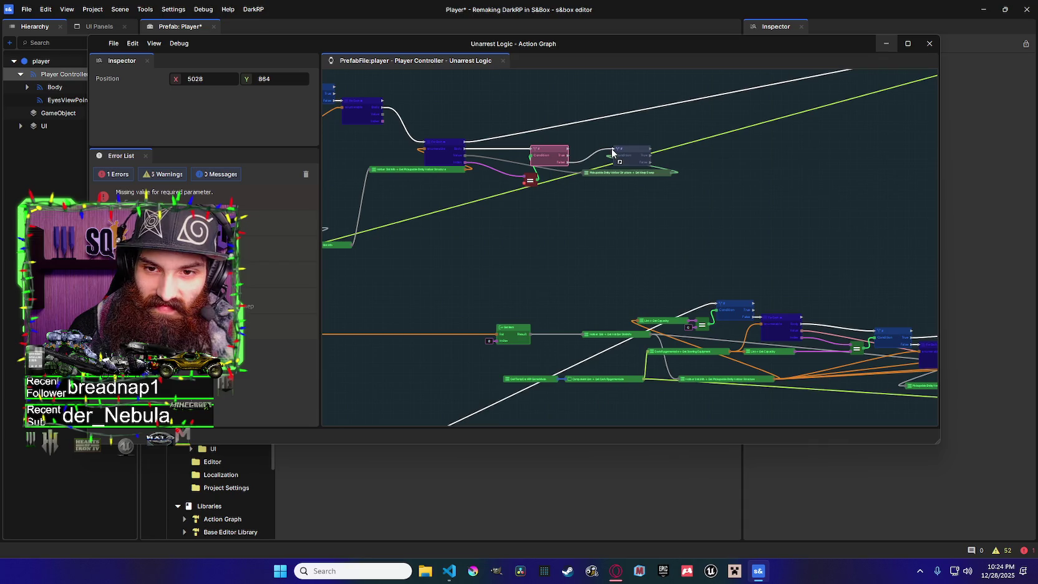
{"action": "left_click", "coordinate": [613, 153]}
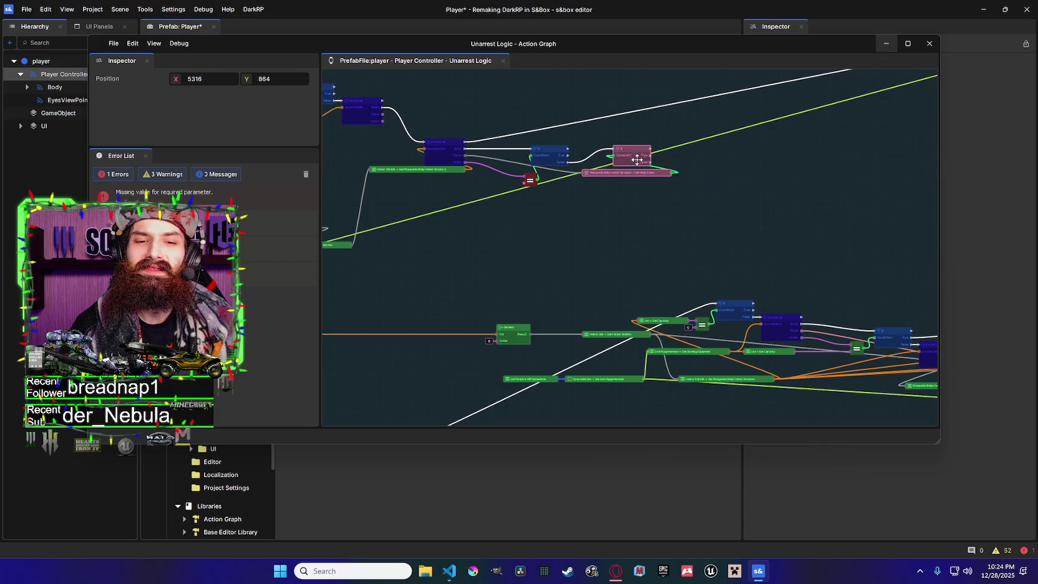
{"action": "left_click_drag", "start_coordinate": [636, 160], "coordinate": [636, 177]}
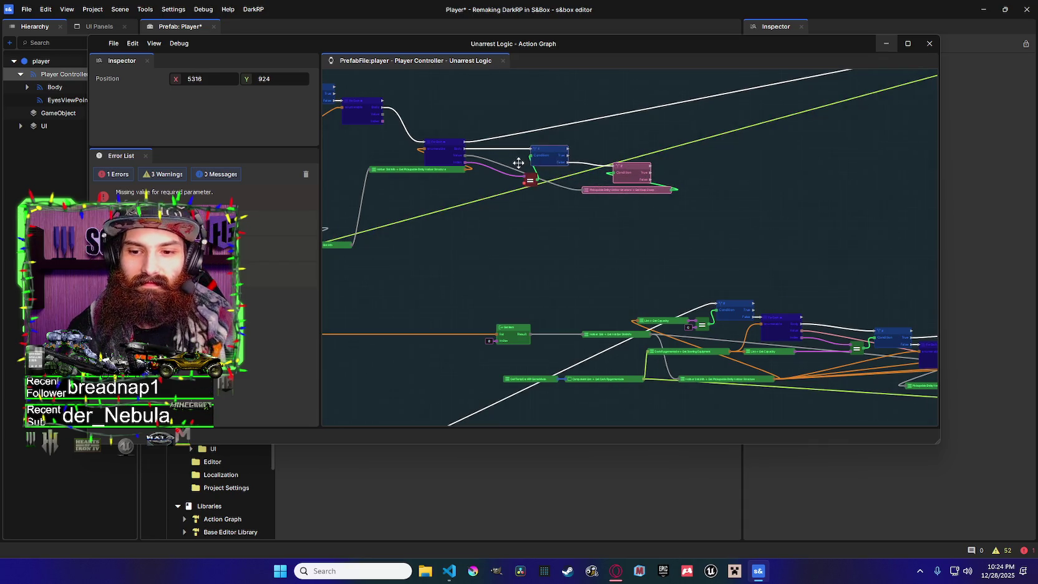
{"action": "mouse_move", "coordinate": [474, 171]}
{"action": "left_mouse_down"}
{"action": "mouse_move", "coordinate": [585, 172]}
{"action": "mouse_move", "coordinate": [474, 164]}
{"action": "left_mouse_up"}
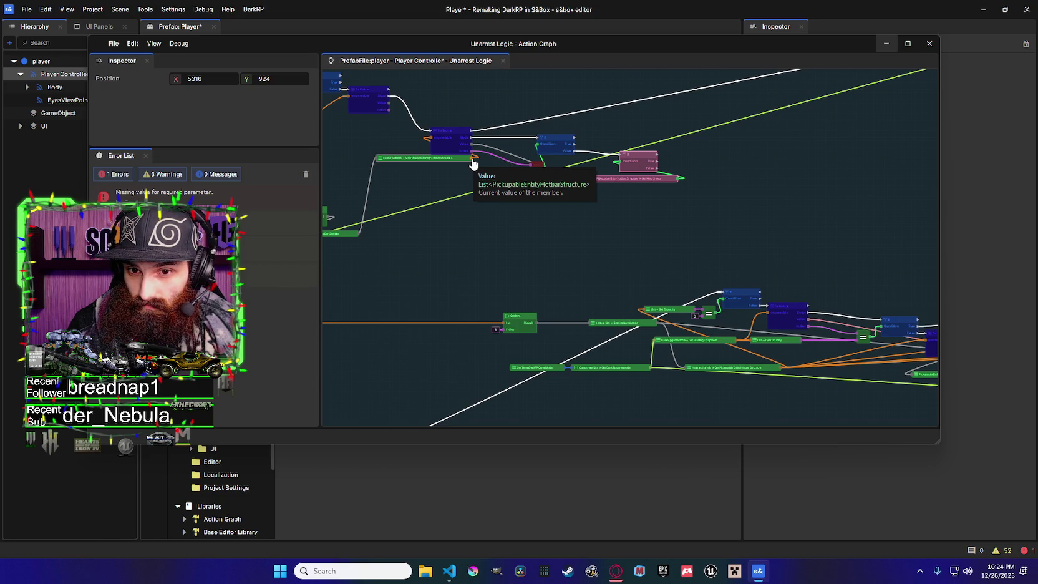
Rearrange the If nodes and the Equal node beside the foreach loop
{"action": "left_click_drag", "start_coordinate": [473, 164], "coordinate": [475, 183]}
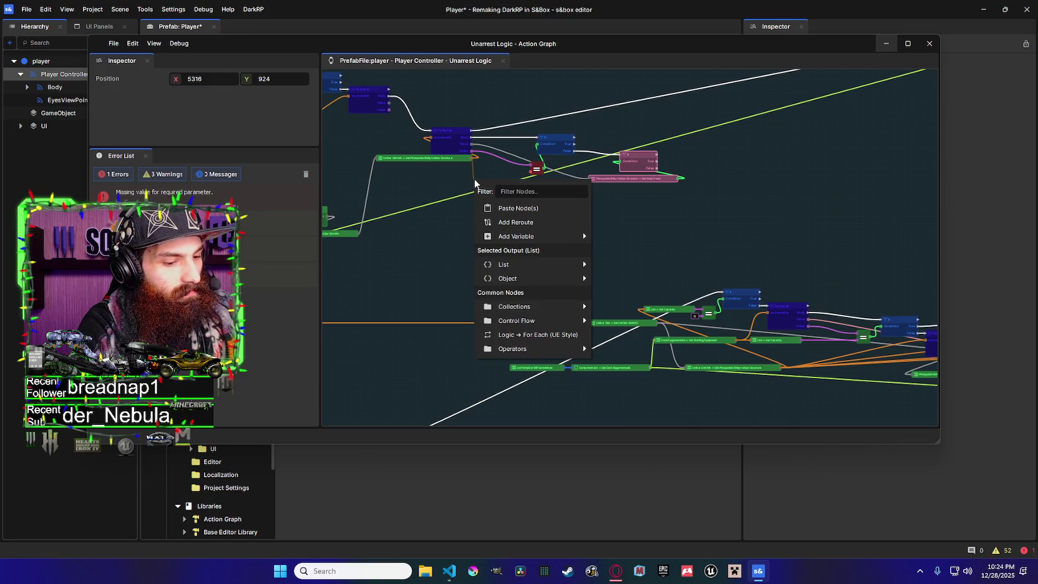
{"action": "left_click", "coordinate": [555, 142]}
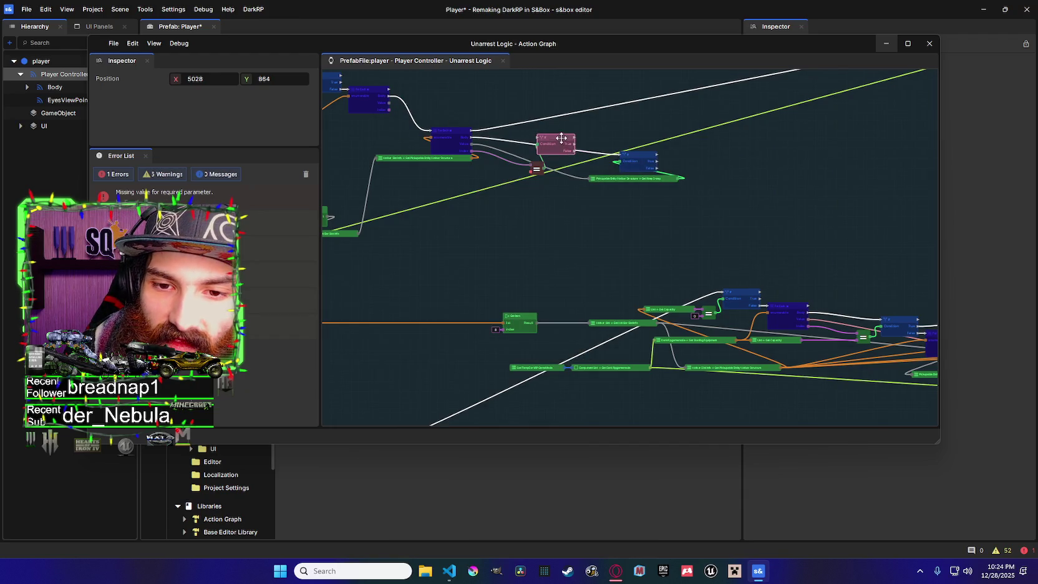
{"action": "left_click_drag", "start_coordinate": [562, 138], "coordinate": [534, 90]}
{"action": "left_click_drag", "start_coordinate": [540, 172], "coordinate": [471, 230]}
{"action": "left_click", "coordinate": [624, 154]}
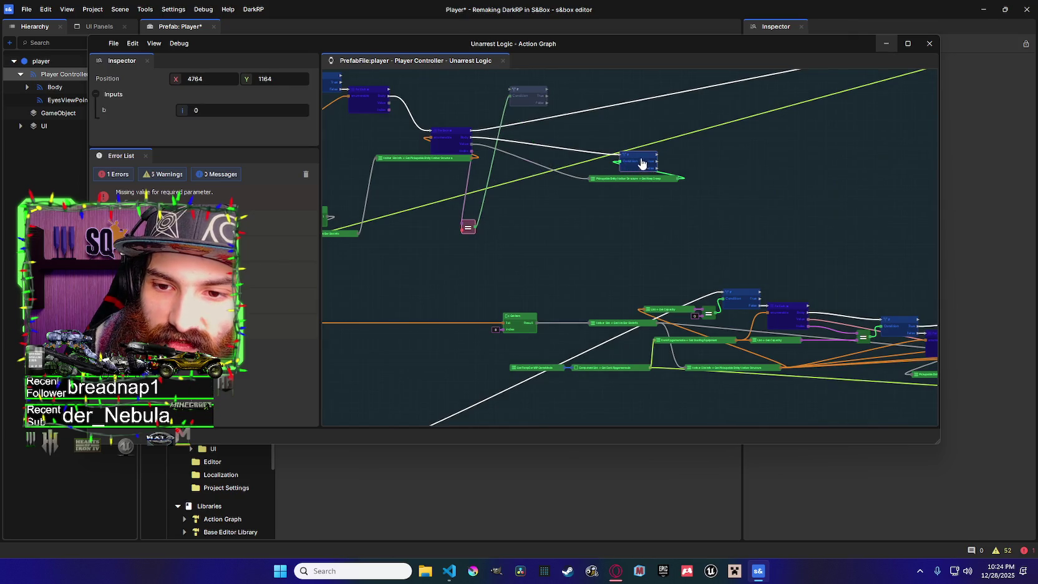
{"action": "left_click_drag", "start_coordinate": [623, 152], "coordinate": [575, 145]}
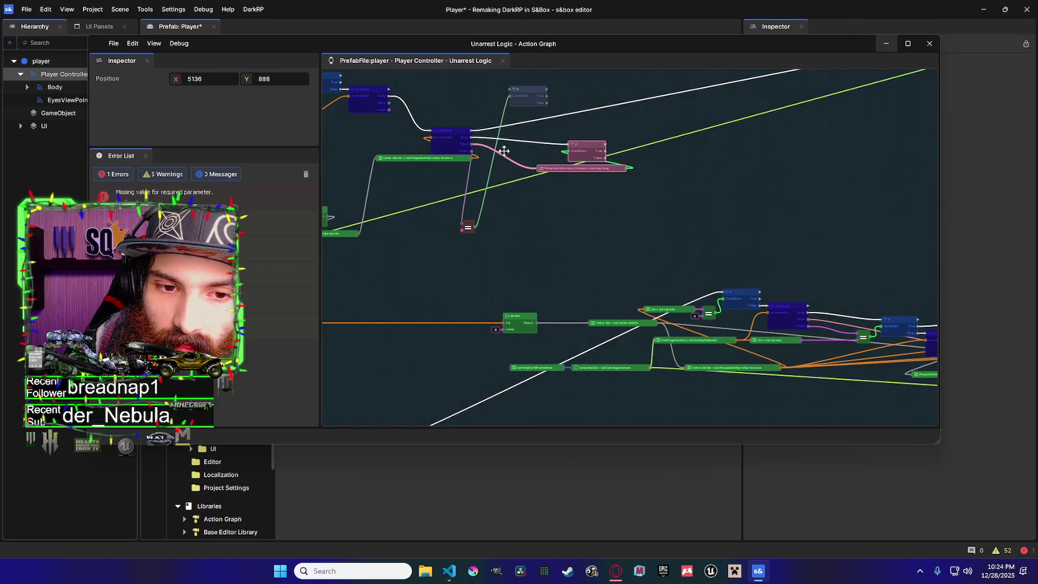
{"action": "mouse_move", "coordinate": [463, 162]}
{"action": "left_mouse_down"}
{"action": "mouse_move", "coordinate": [655, 166]}
{"action": "mouse_move", "coordinate": [509, 257]}
{"action": "mouse_move", "coordinate": [519, 230]}
{"action": "left_mouse_up"}
Search for a 'hot' node off the Get Dark Rpgamemode output, then cancel without adding one
{"action": "scroll", "coordinate": [519, 230], "scroll_direction": "up", "scroll_amount": 2}
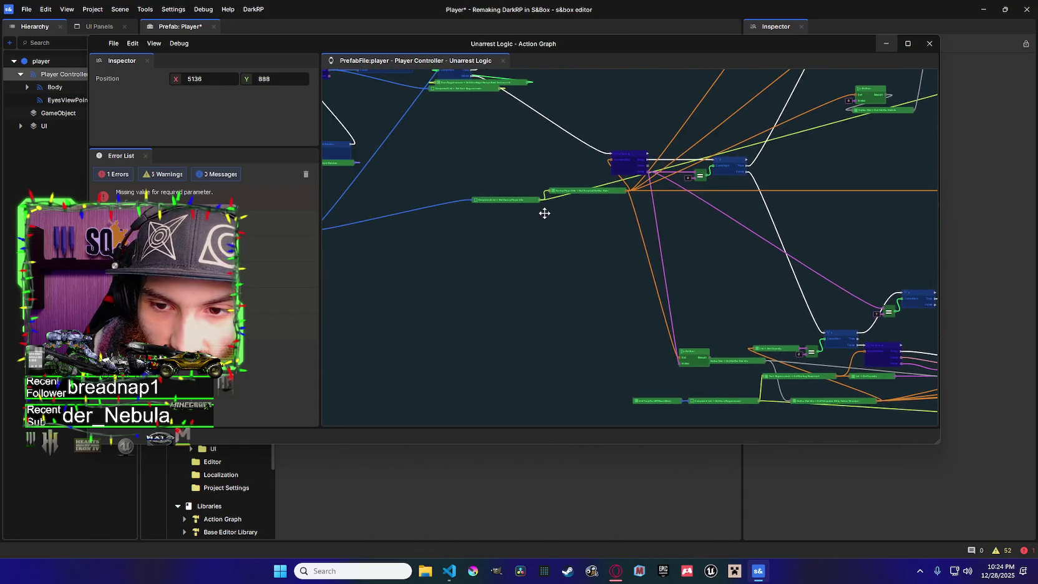
{"action": "scroll", "coordinate": [429, 262], "scroll_direction": "up", "scroll_amount": 3}
{"action": "scroll", "coordinate": [484, 259], "scroll_direction": "down", "scroll_amount": 5}
{"action": "scroll", "coordinate": [503, 269], "scroll_direction": "up", "scroll_amount": 4}
{"action": "left_click", "coordinate": [502, 362]}
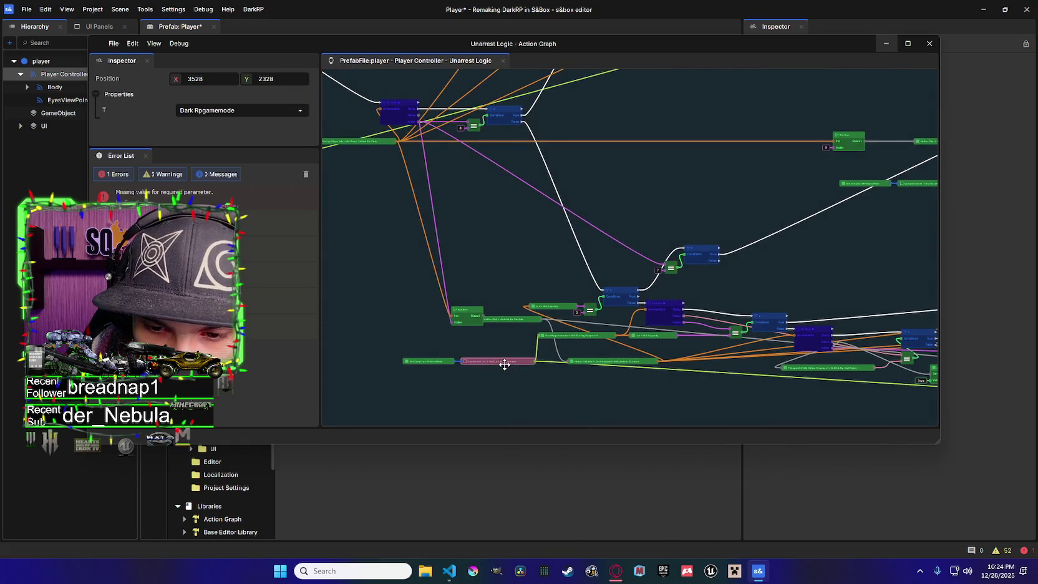
{"action": "scroll", "coordinate": [461, 329], "scroll_direction": "up", "scroll_amount": 3}
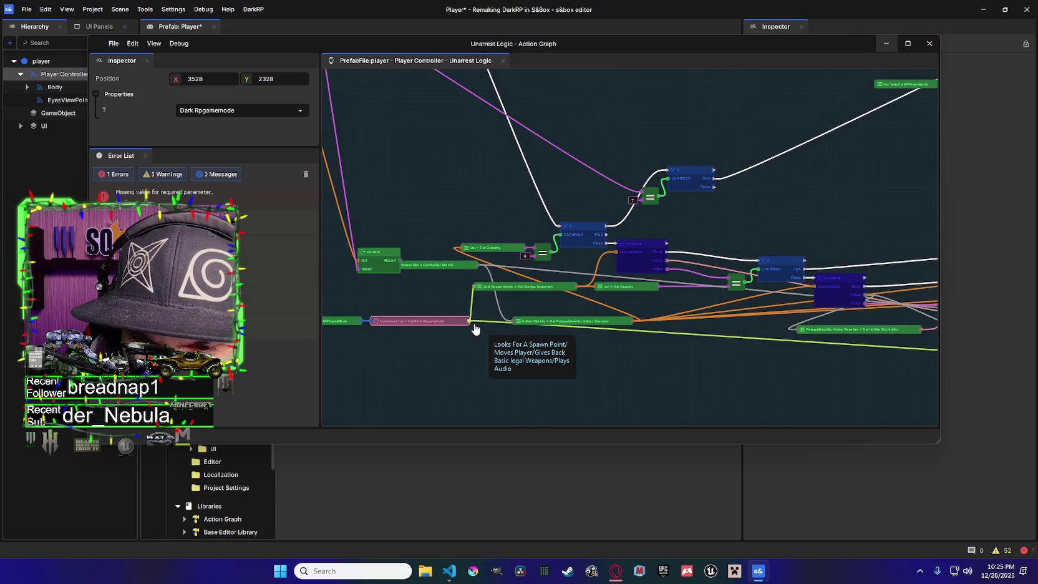
{"action": "mouse_move", "coordinate": [470, 321]}
{"action": "left_mouse_down"}
{"action": "mouse_move", "coordinate": [662, 45]}
{"action": "mouse_move", "coordinate": [626, 107]}
{"action": "left_mouse_up"}
{"action": "type", "text": "hot"}
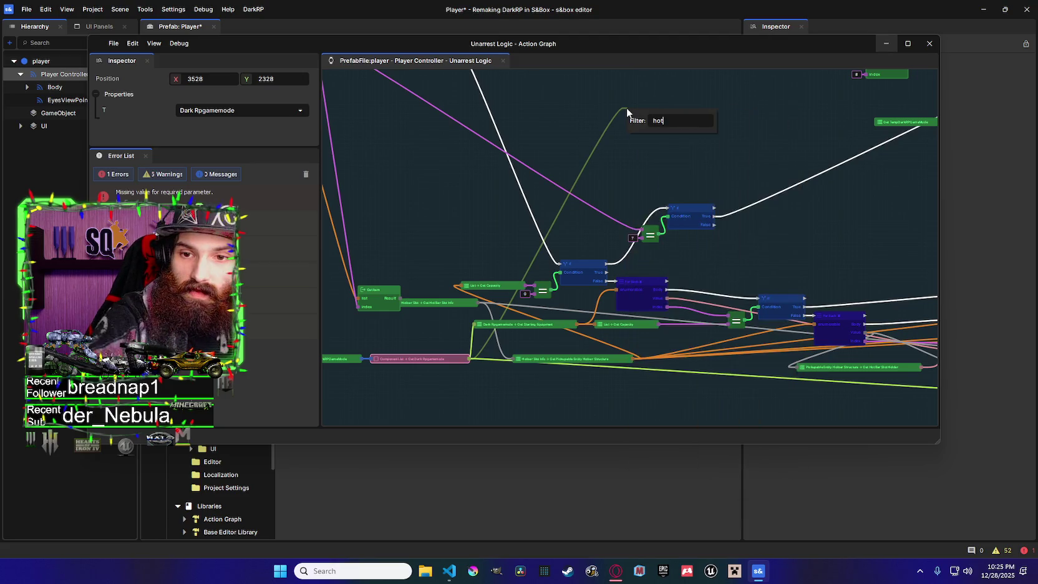
{"action": "key", "text": "BackSpace"}
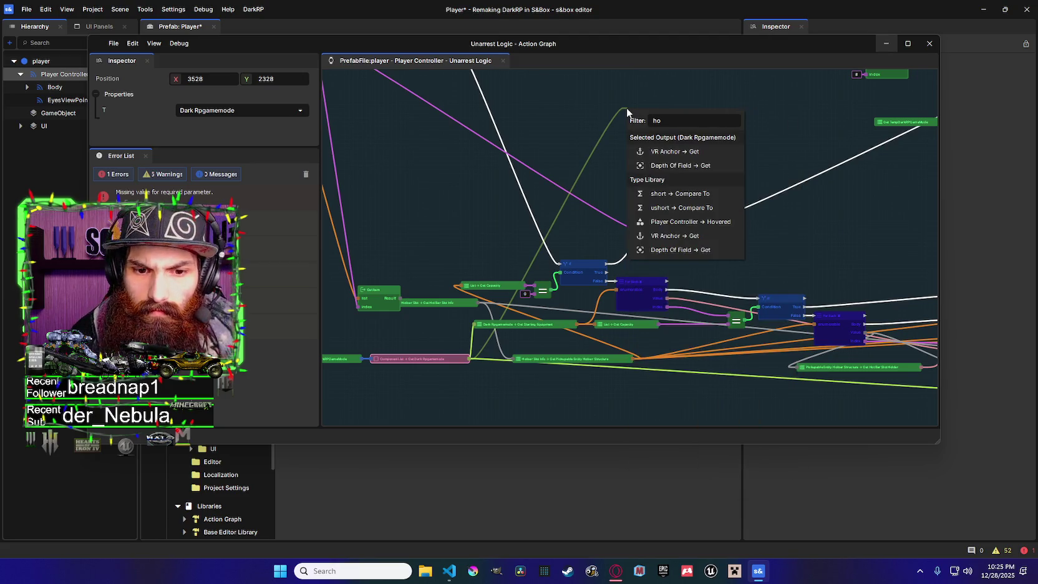
{"action": "key", "text": "Escape"}
{"action": "scroll", "coordinate": [625, 174], "scroll_direction": "down", "scroll_amount": 2}
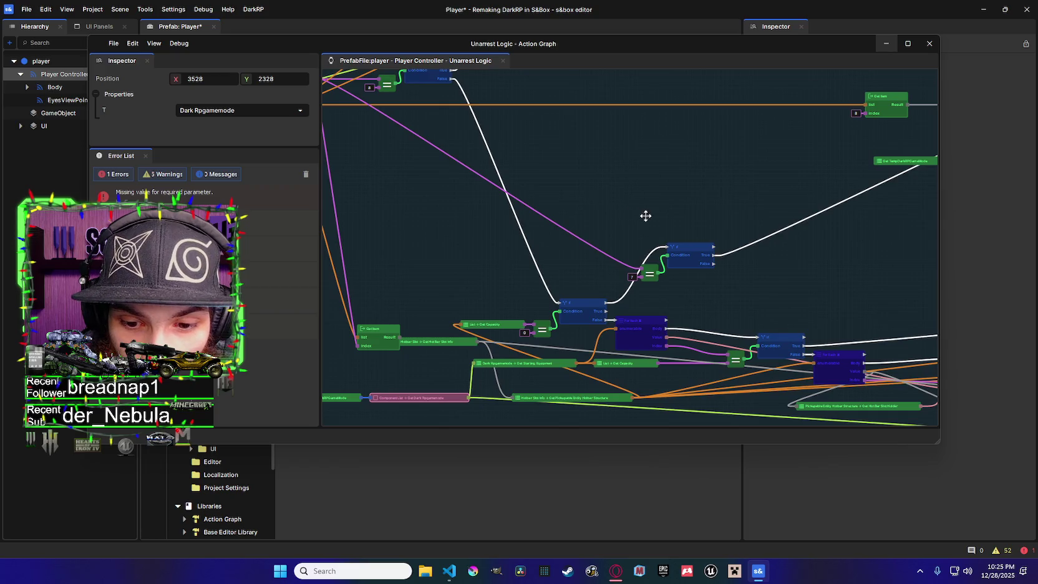
{"action": "scroll", "coordinate": [660, 222], "scroll_direction": "down", "scroll_amount": 3}
{"action": "scroll", "coordinate": [758, 241], "scroll_direction": "down", "scroll_amount": 2}
{"action": "scroll", "coordinate": [656, 217], "scroll_direction": "up", "scroll_amount": 5}
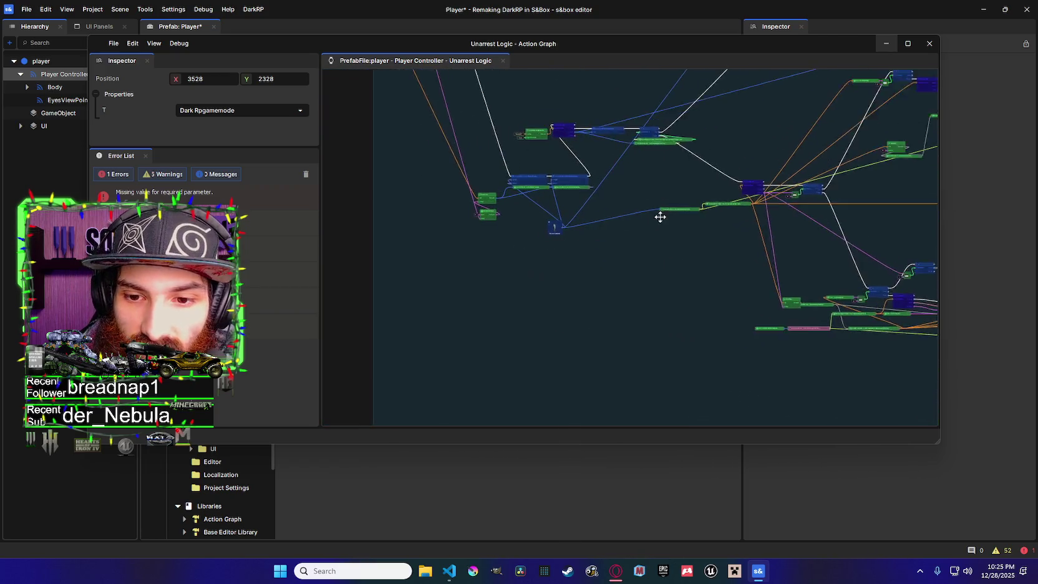
Add a Hot Bar Slots node from Darkrp Player Info and move it left
{"action": "mouse_move", "coordinate": [693, 231]}
{"action": "left_mouse_down"}
{"action": "mouse_move", "coordinate": [596, 274]}
{"action": "mouse_move", "coordinate": [454, 294]}
{"action": "mouse_move", "coordinate": [528, 162]}
{"action": "left_mouse_up"}
{"action": "scroll", "coordinate": [454, 294], "scroll_direction": "down", "scroll_amount": 2}
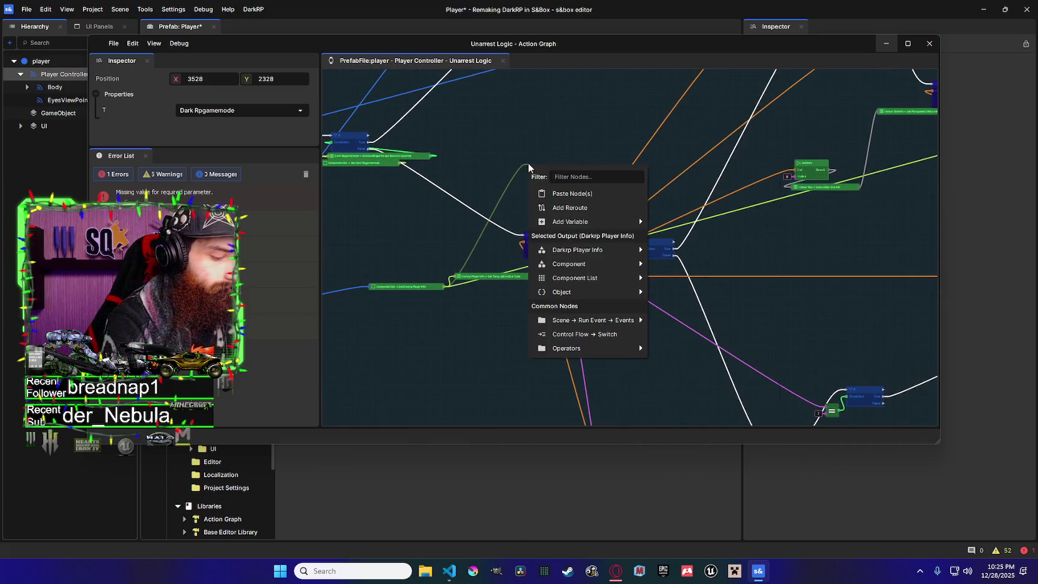
{"action": "type", "text": "hot"}
{"action": "left_click", "coordinate": [674, 208]}
{"action": "mouse_move", "coordinate": [662, 201]}
{"action": "left_mouse_down"}
{"action": "mouse_move", "coordinate": [403, 269]}
{"action": "mouse_move", "coordinate": [613, 260]}
{"action": "mouse_move", "coordinate": [742, 237]}
{"action": "mouse_move", "coordinate": [764, 255]}
{"action": "mouse_move", "coordinate": [554, 252]}
{"action": "mouse_move", "coordinate": [529, 242]}
{"action": "left_mouse_up"}
{"action": "left_click", "coordinate": [371, 284]}
{"action": "scroll", "coordinate": [529, 241], "scroll_direction": "up", "scroll_amount": 2}
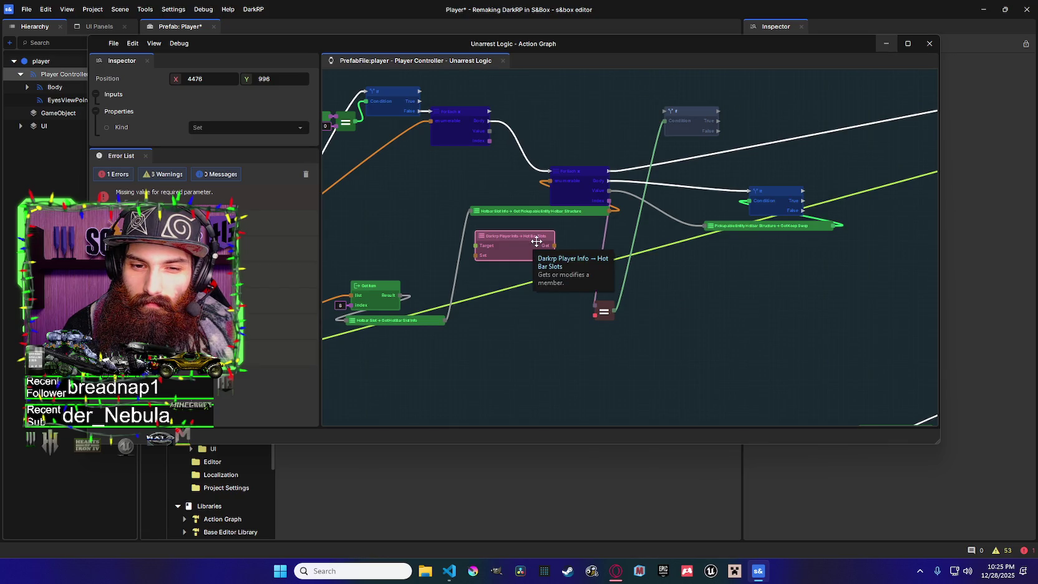
{"action": "mouse_move", "coordinate": [532, 239]}
{"action": "left_mouse_down"}
{"action": "mouse_move", "coordinate": [448, 245]}
{"action": "mouse_move", "coordinate": [613, 227]}
{"action": "left_mouse_up"}
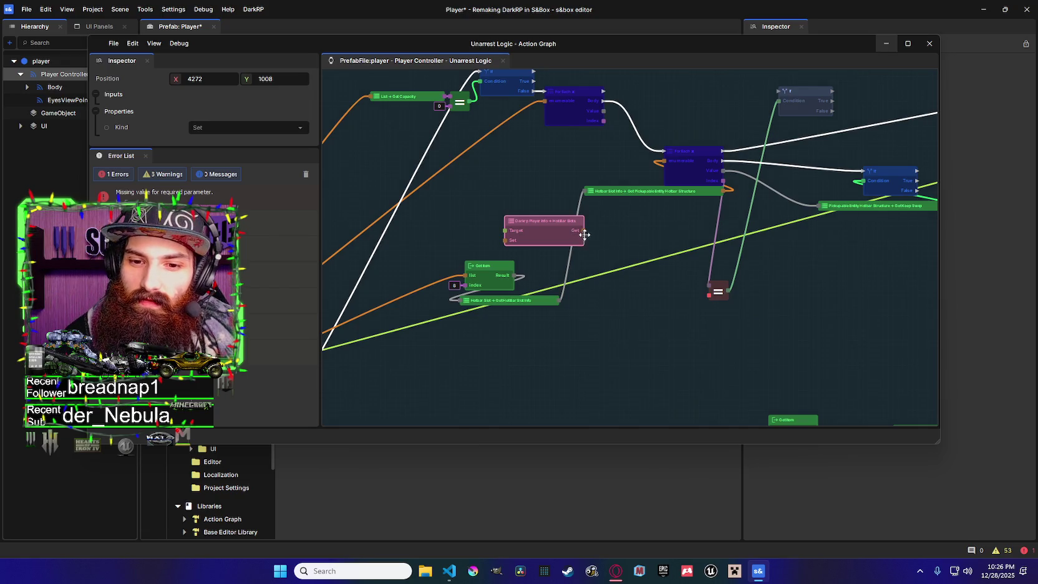
Add a Collections Get Item node off Hot Bar Slots, then delete it
{"action": "left_click_drag", "start_coordinate": [583, 231], "coordinate": [609, 231]}
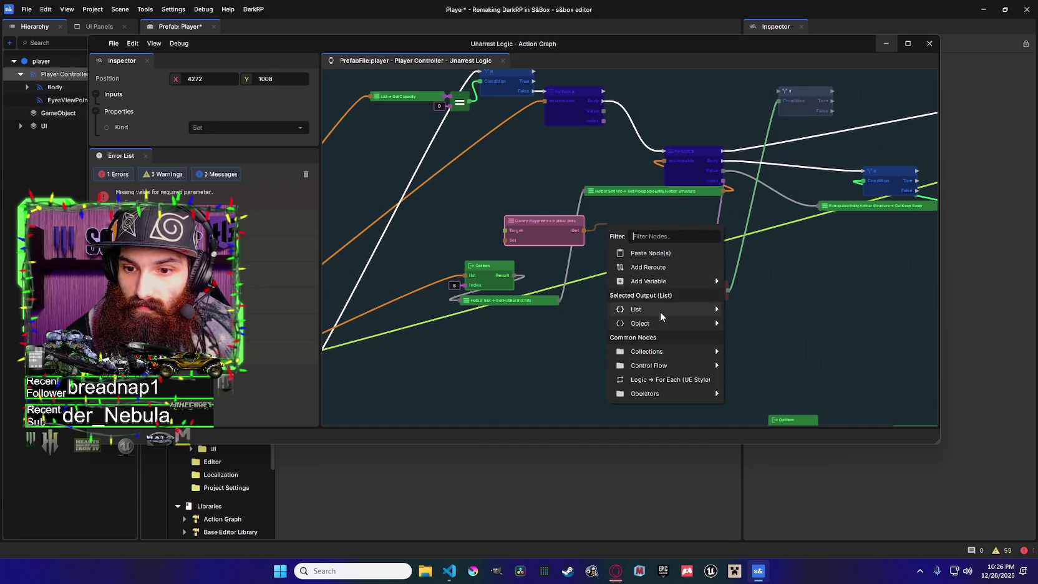
{"action": "mouse_move", "coordinate": [661, 311]}
{"action": "mouse_move", "coordinate": [671, 350]}
{"action": "left_click", "coordinate": [742, 351]}
{"action": "left_click_drag", "start_coordinate": [683, 279], "coordinate": [598, 280]}
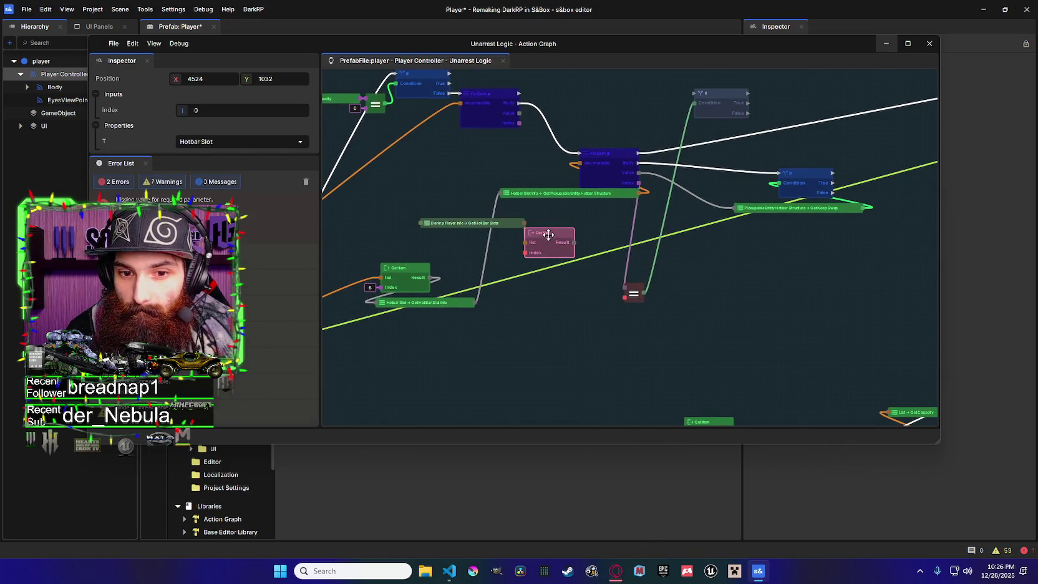
{"action": "key", "text": "Delete"}
Add a List Add node on the Hot Bar Slots list, run from the If True output
{"action": "mouse_move", "coordinate": [499, 232]}
{"action": "left_mouse_down"}
{"action": "mouse_move", "coordinate": [649, 211]}
{"action": "mouse_move", "coordinate": [825, 148]}
{"action": "mouse_move", "coordinate": [908, 163]}
{"action": "mouse_move", "coordinate": [649, 180]}
{"action": "mouse_move", "coordinate": [826, 169]}
{"action": "left_mouse_up"}
{"action": "type", "text": "add"}
{"action": "left_click", "coordinate": [592, 268]}
{"action": "mouse_move", "coordinate": [672, 205]}
{"action": "left_mouse_down"}
{"action": "mouse_move", "coordinate": [766, 177]}
{"action": "mouse_move", "coordinate": [797, 182]}
{"action": "mouse_move", "coordinate": [773, 184]}
{"action": "left_mouse_up"}
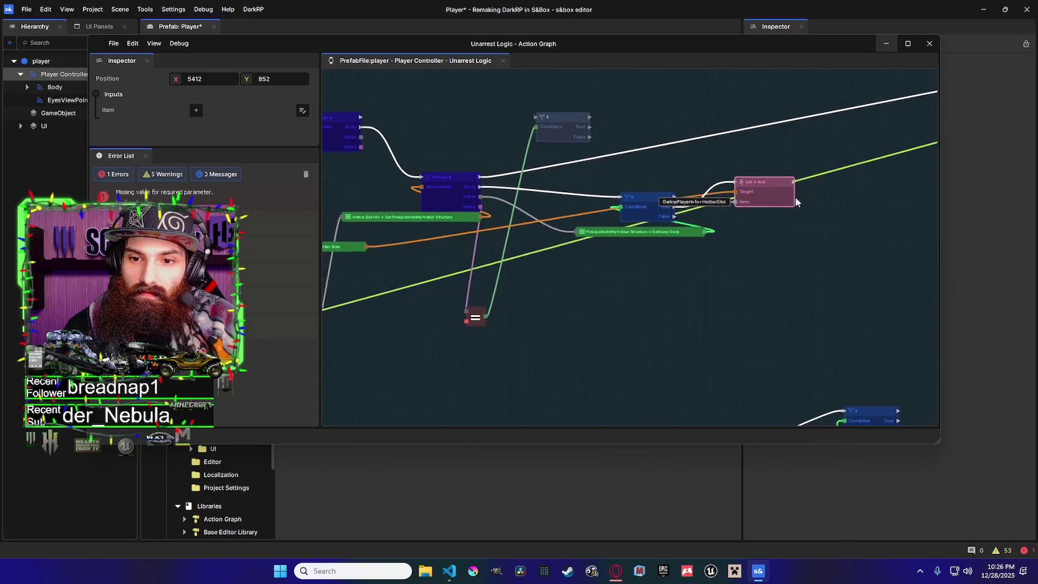
{"action": "scroll", "coordinate": [654, 198], "scroll_direction": "down", "scroll_amount": 1}
Feed the ForEach Value into the List Add node's Item input
{"action": "mouse_move", "coordinate": [545, 198]}
{"action": "left_mouse_down"}
{"action": "mouse_move", "coordinate": [568, 211]}
{"action": "mouse_move", "coordinate": [817, 199]}
{"action": "mouse_move", "coordinate": [839, 220]}
{"action": "mouse_move", "coordinate": [851, 215]}
{"action": "left_mouse_up"}
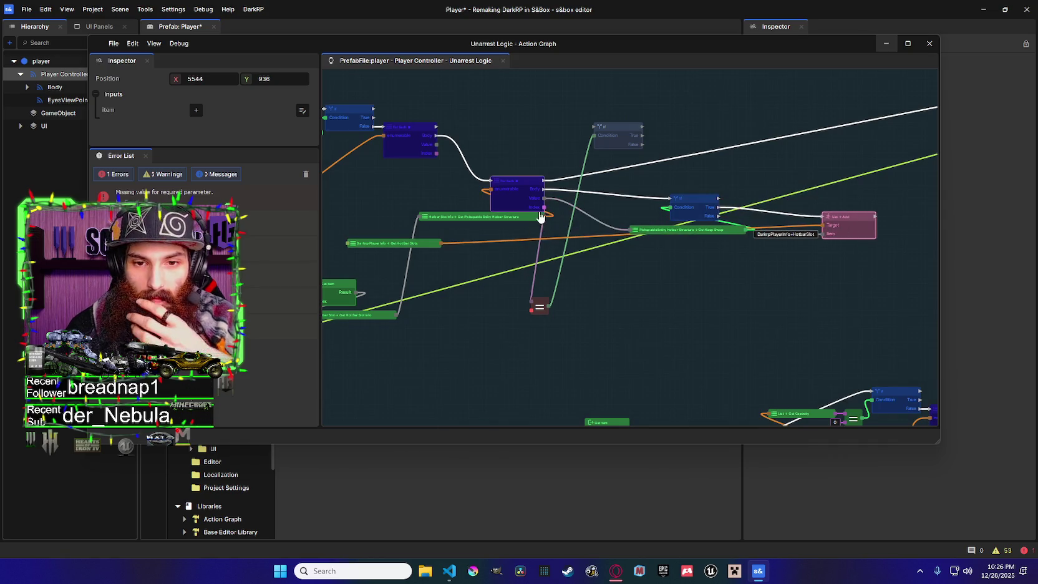
{"action": "mouse_move", "coordinate": [437, 152]}
{"action": "left_mouse_down"}
{"action": "mouse_move", "coordinate": [495, 154]}
{"action": "mouse_move", "coordinate": [819, 240]}
{"action": "mouse_move", "coordinate": [445, 153]}
{"action": "left_mouse_up"}
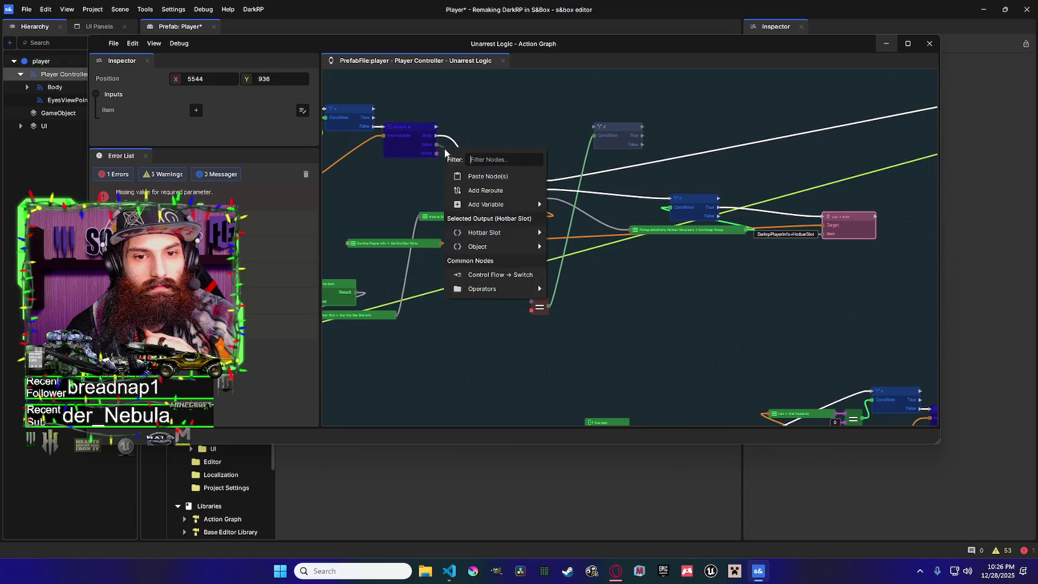
{"action": "left_click", "coordinate": [430, 180]}
{"action": "left_click_drag", "start_coordinate": [507, 248], "coordinate": [524, 248]}
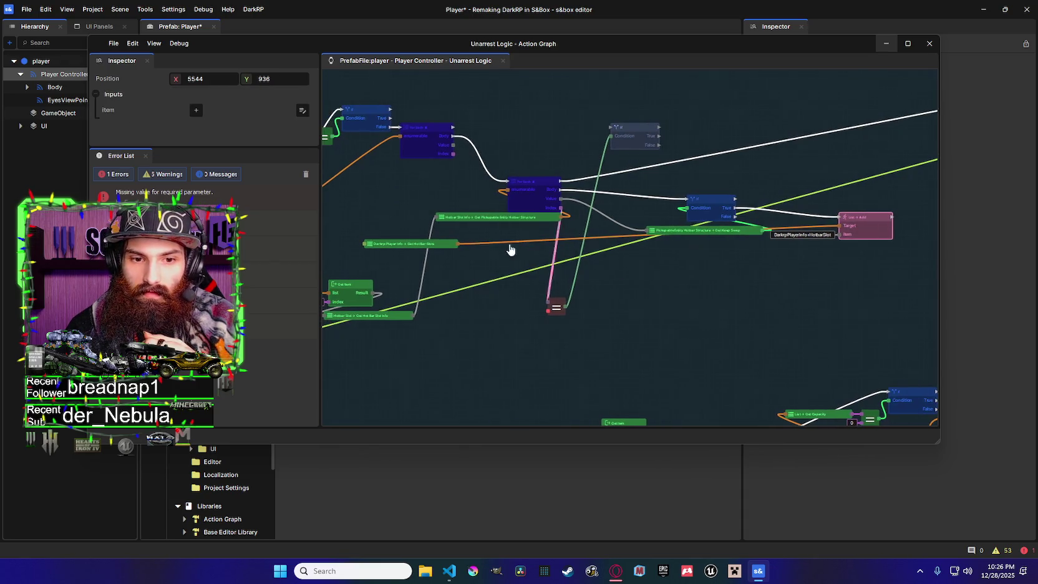
{"action": "left_click_drag", "start_coordinate": [724, 236], "coordinate": [642, 227]}
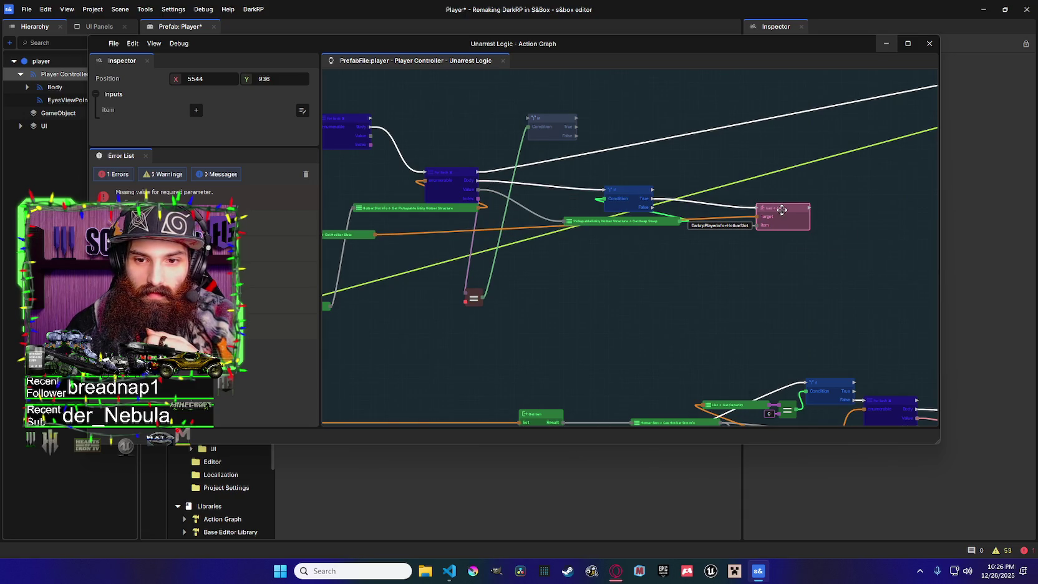
{"action": "scroll", "coordinate": [647, 215], "scroll_direction": "down", "scroll_amount": 5}
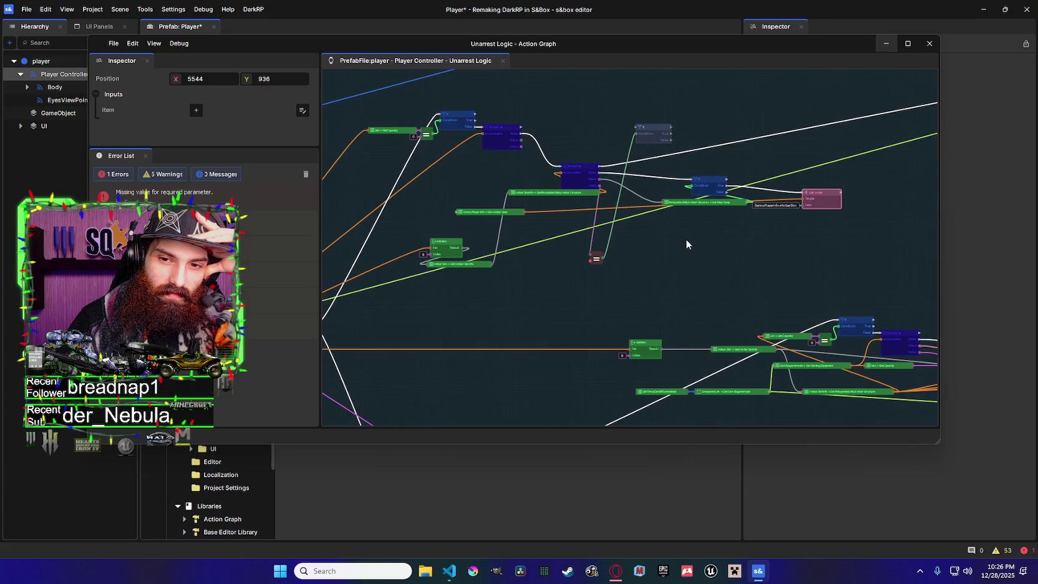
{"action": "left_click_drag", "start_coordinate": [686, 243], "coordinate": [598, 229]}
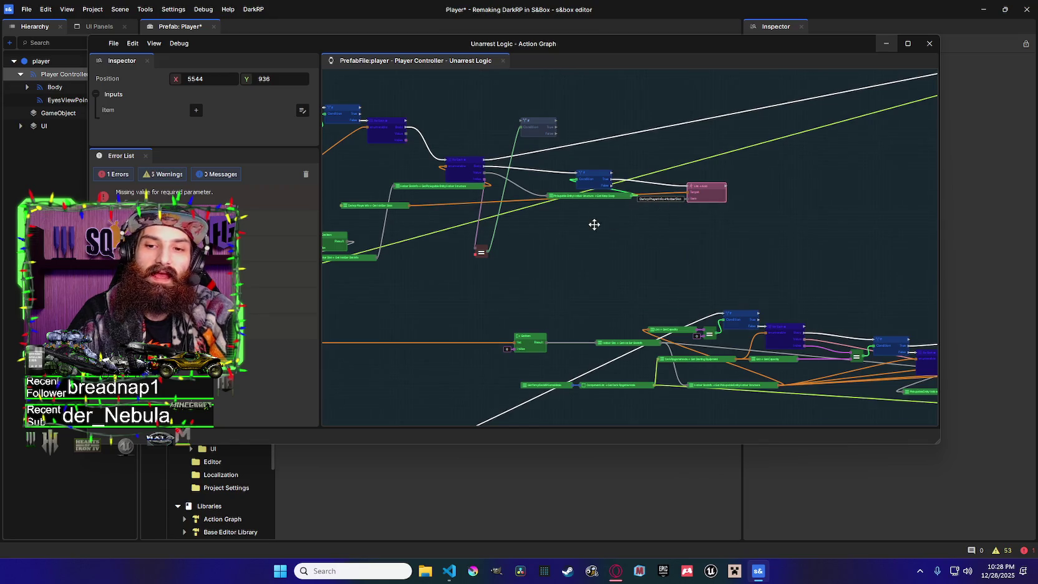
{"action": "mouse_move", "coordinate": [459, 242]}
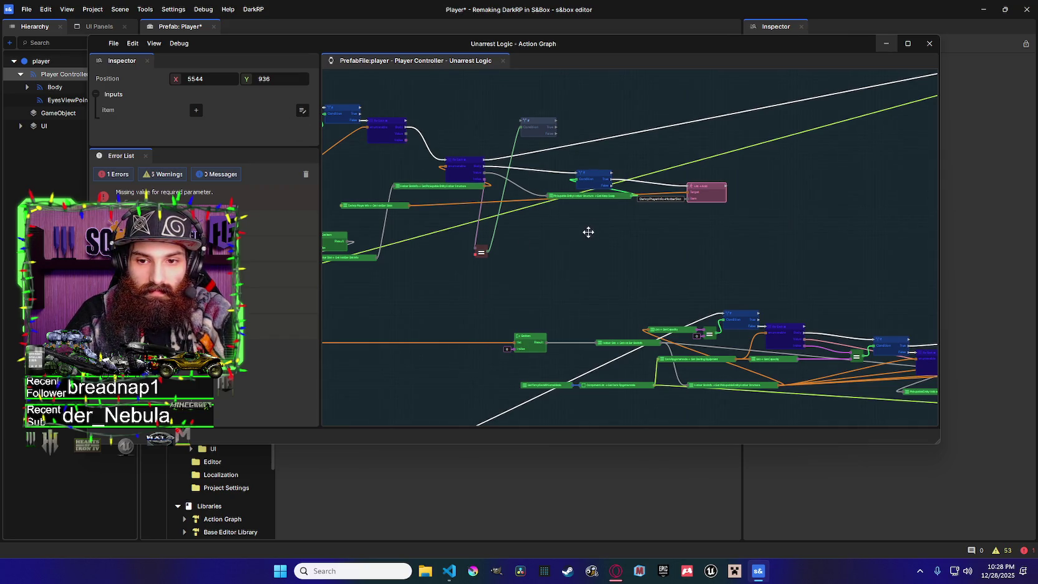
{"action": "left_click_drag", "start_coordinate": [619, 156], "coordinate": [676, 202]}
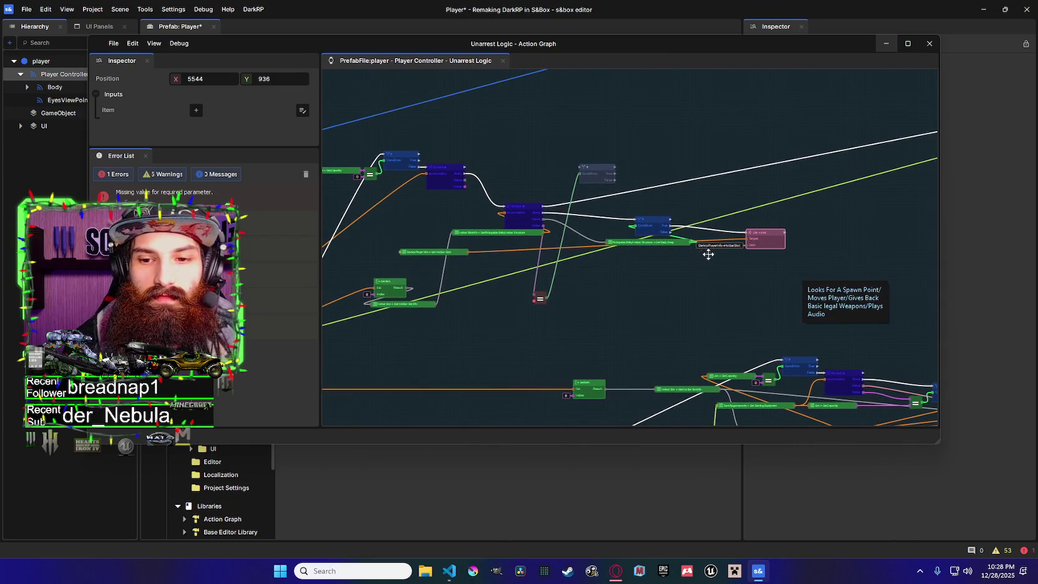
{"action": "mouse_move", "coordinate": [746, 238]}
{"action": "left_mouse_down"}
{"action": "mouse_move", "coordinate": [730, 160]}
{"action": "mouse_move", "coordinate": [636, 96]}
{"action": "left_mouse_up"}
Connect the hotbar slot to the Pickupable Entity Hotbar Structure node
{"action": "right_click", "coordinate": [740, 237]}
{"action": "key", "text": "Escape"}
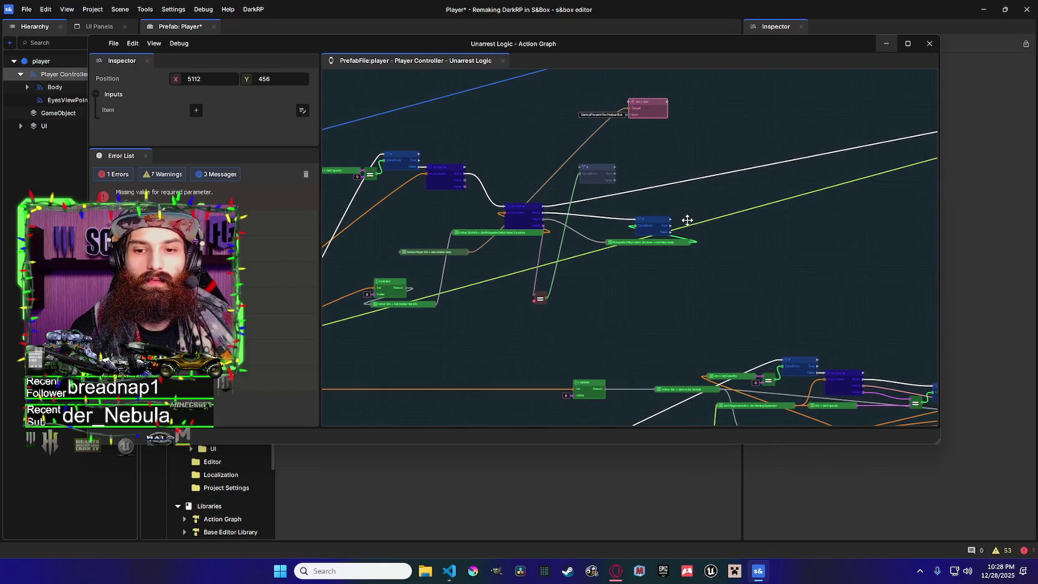
{"action": "scroll", "coordinate": [678, 239], "scroll_direction": "down", "scroll_amount": 1}
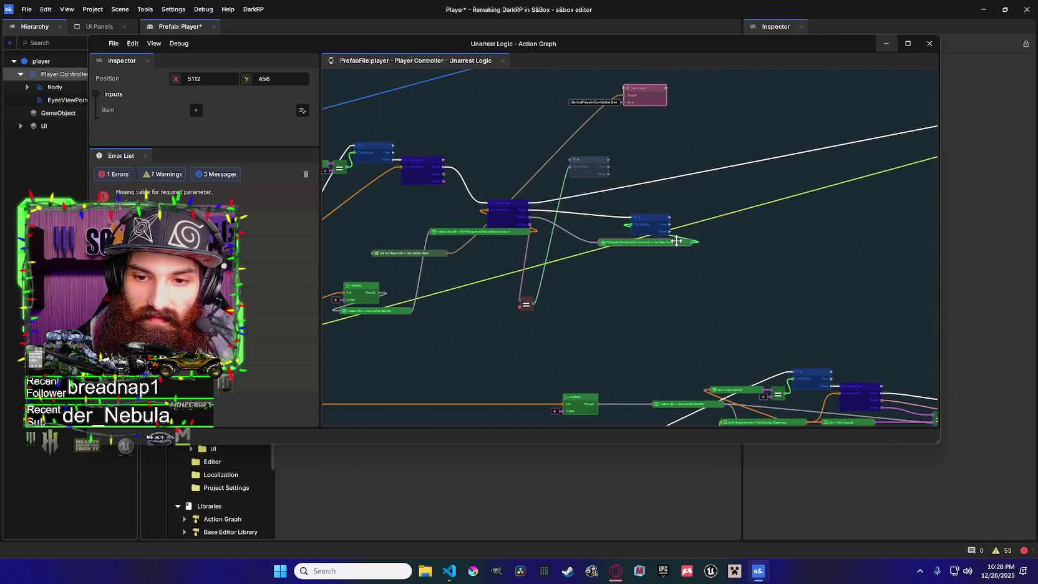
{"action": "scroll", "coordinate": [667, 239], "scroll_direction": "up", "scroll_amount": 1}
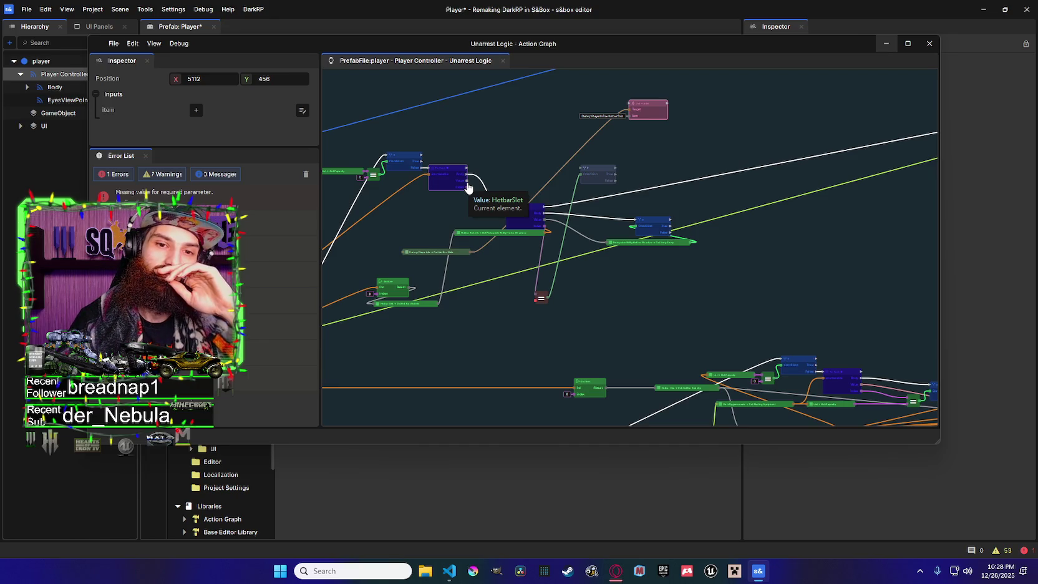
{"action": "left_click_drag", "start_coordinate": [467, 180], "coordinate": [546, 219]}
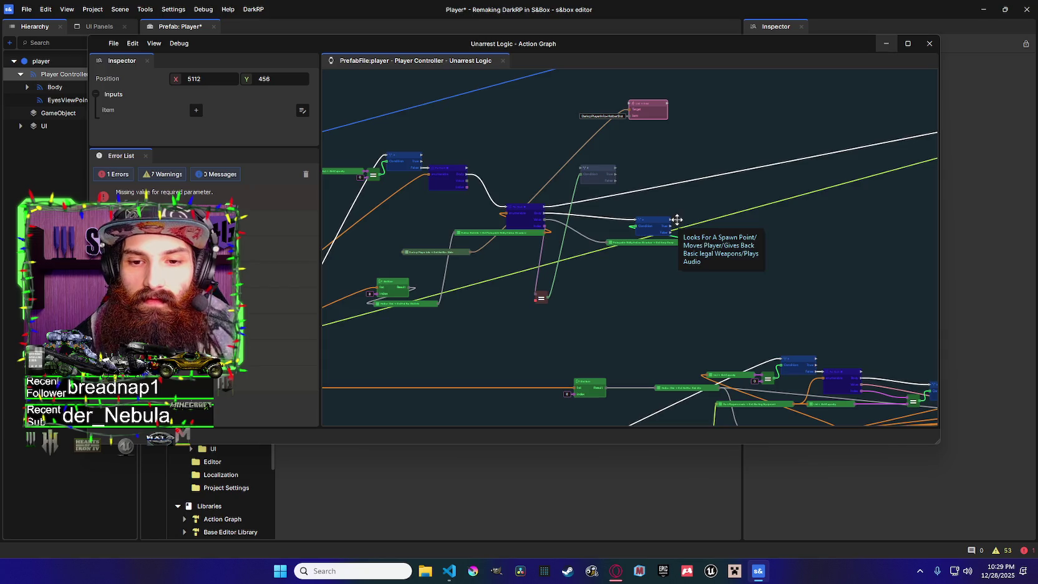
Delete the Condition node and add a List Remove node on a new wire
{"action": "left_click", "coordinate": [601, 170]}
{"action": "key", "text": "Delete"}
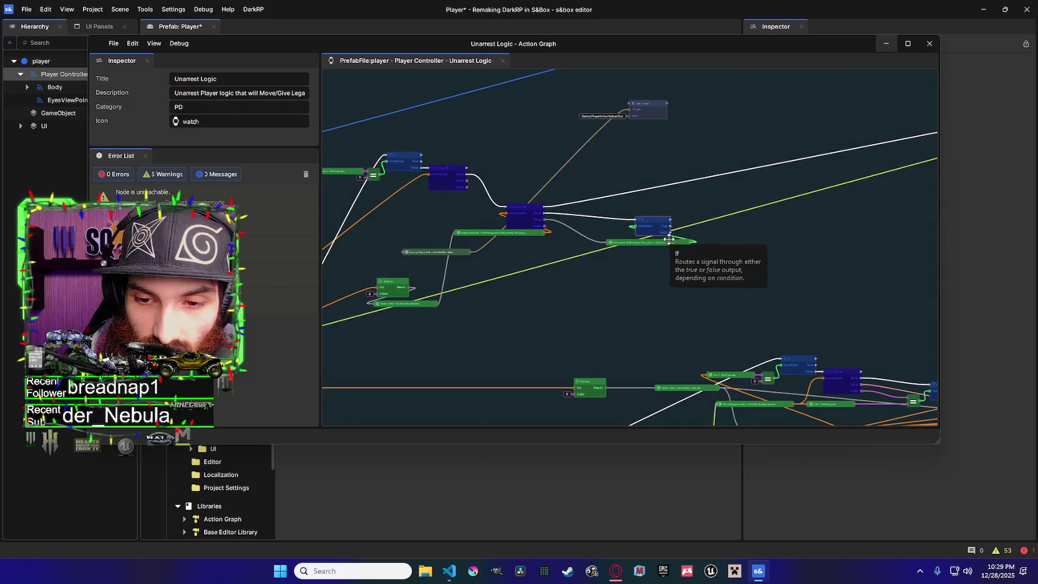
{"action": "scroll", "coordinate": [684, 241], "scroll_direction": "up", "scroll_amount": 1}
{"action": "scroll", "coordinate": [577, 224], "scroll_direction": "up", "scroll_amount": 1}
{"action": "scroll", "coordinate": [518, 216], "scroll_direction": "down", "scroll_amount": 2}
{"action": "scroll", "coordinate": [556, 267], "scroll_direction": "up", "scroll_amount": 1}
{"action": "left_click_drag", "start_coordinate": [399, 301], "coordinate": [695, 213]}
{"action": "left_click", "coordinate": [722, 246]}
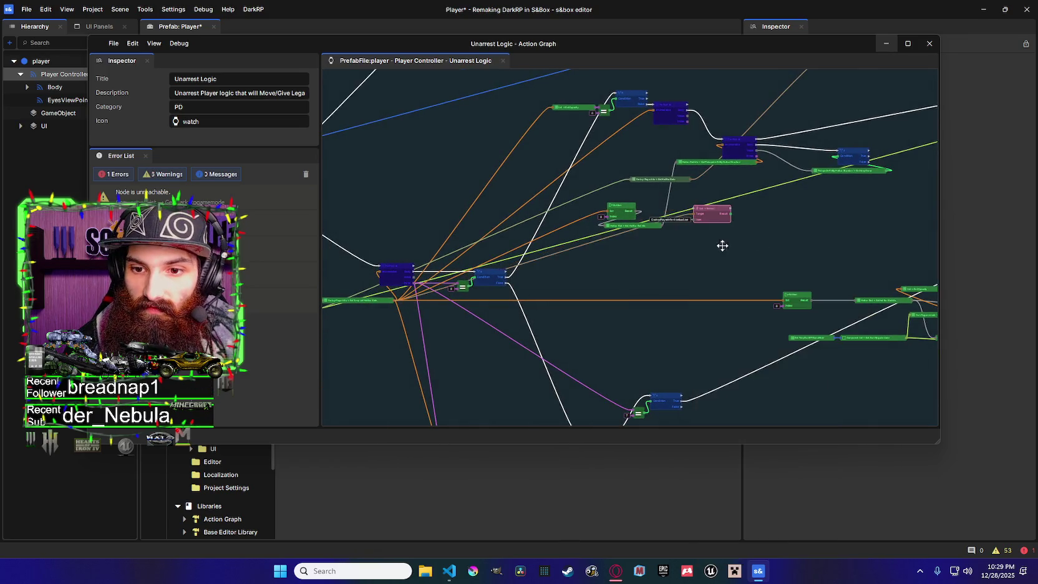
{"action": "mouse_move", "coordinate": [563, 248]}
{"action": "left_mouse_down"}
{"action": "mouse_move", "coordinate": [471, 250]}
{"action": "mouse_move", "coordinate": [641, 240]}
{"action": "mouse_move", "coordinate": [752, 200]}
{"action": "left_mouse_up"}
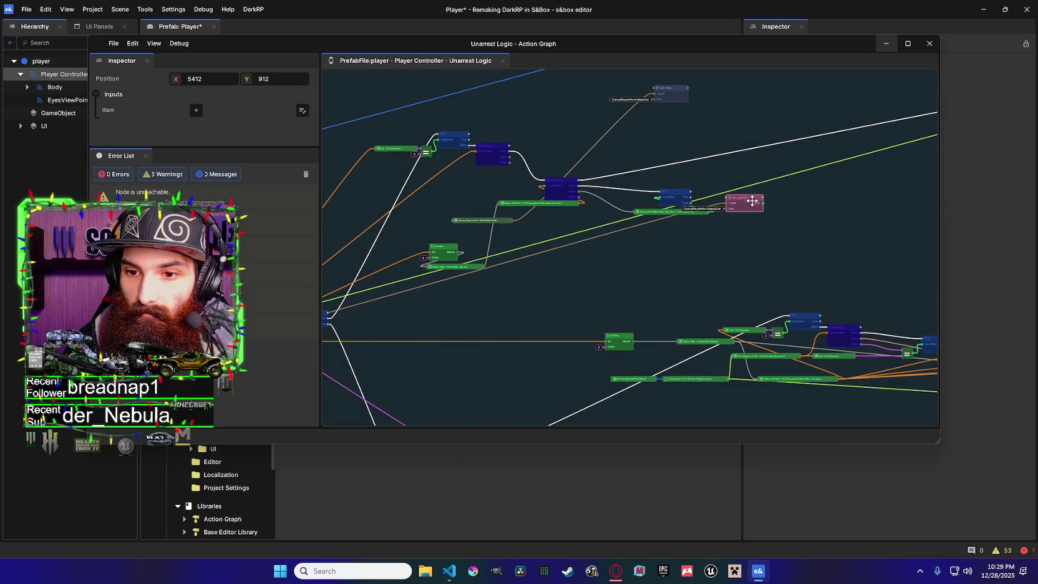
Reposition the List Remove node and lower the hotbar structure lookup node
{"action": "scroll", "coordinate": [752, 200], "scroll_direction": "up", "scroll_amount": 2}
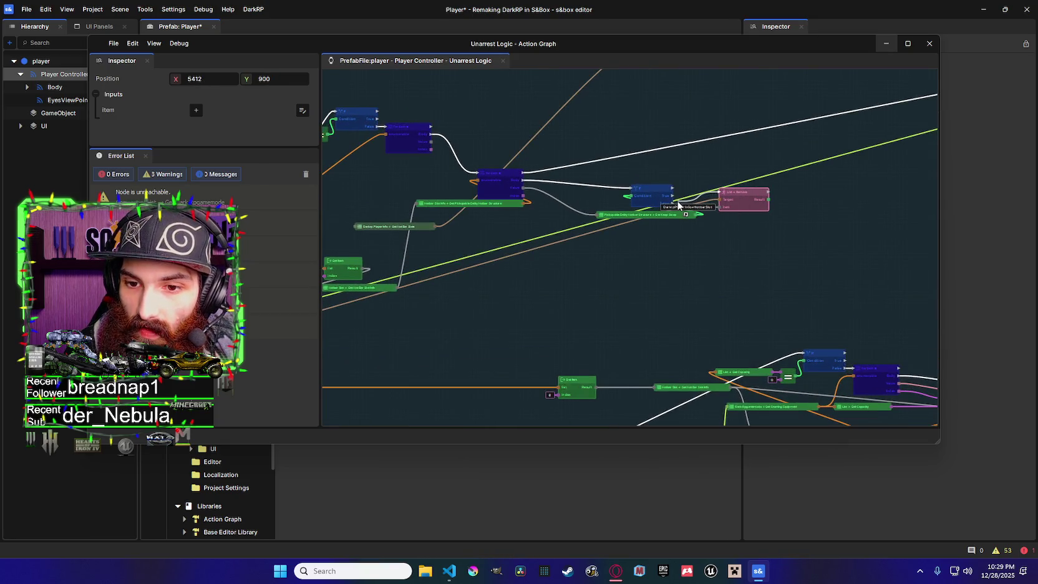
{"action": "left_click_drag", "start_coordinate": [742, 190], "coordinate": [781, 202]}
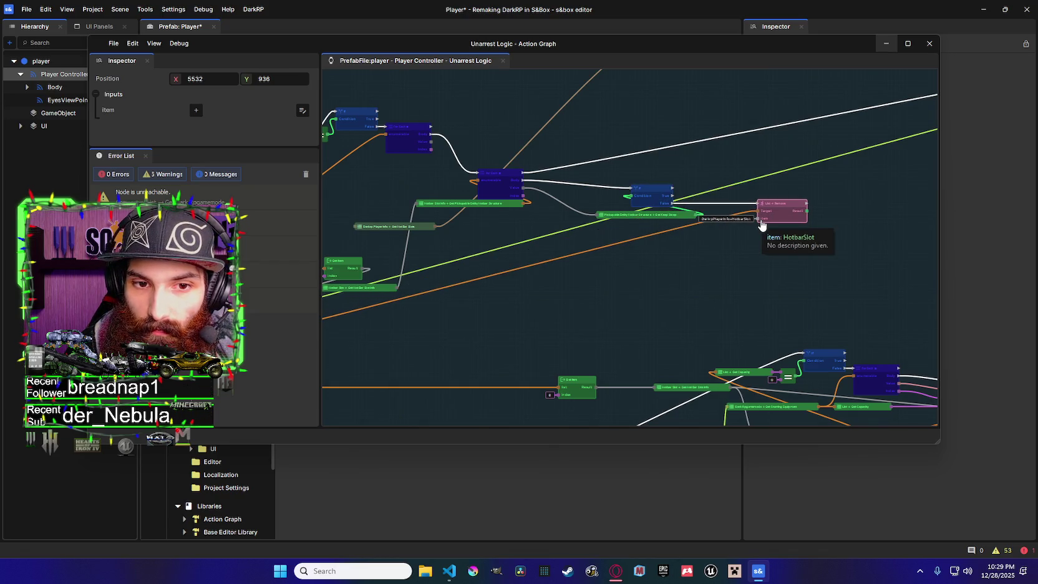
{"action": "scroll", "coordinate": [683, 176], "scroll_direction": "down", "scroll_amount": 2}
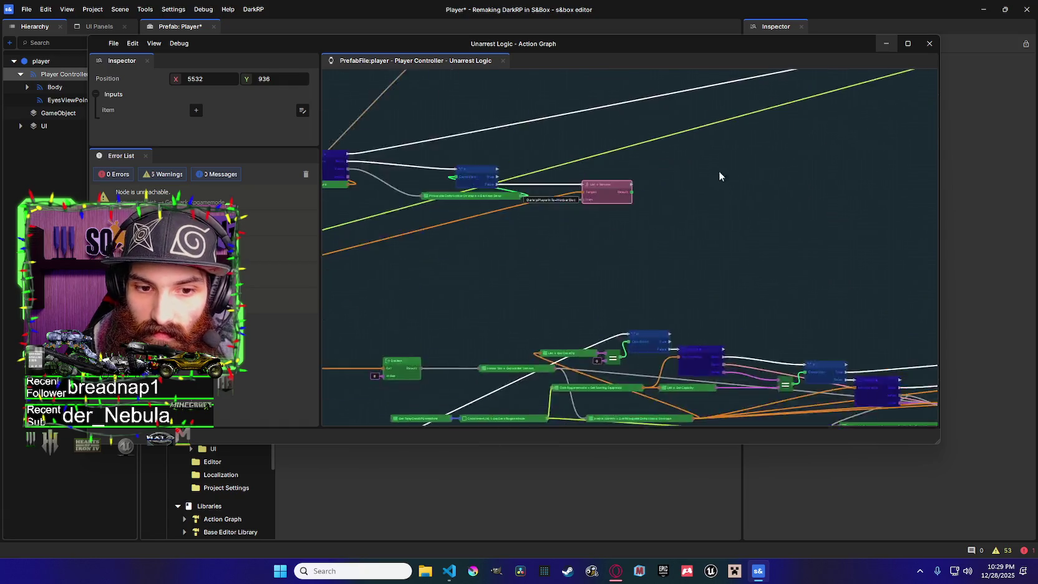
{"action": "scroll", "coordinate": [830, 199], "scroll_direction": "up", "scroll_amount": 2}
{"action": "scroll", "coordinate": [830, 200], "scroll_direction": "up", "scroll_amount": 2}
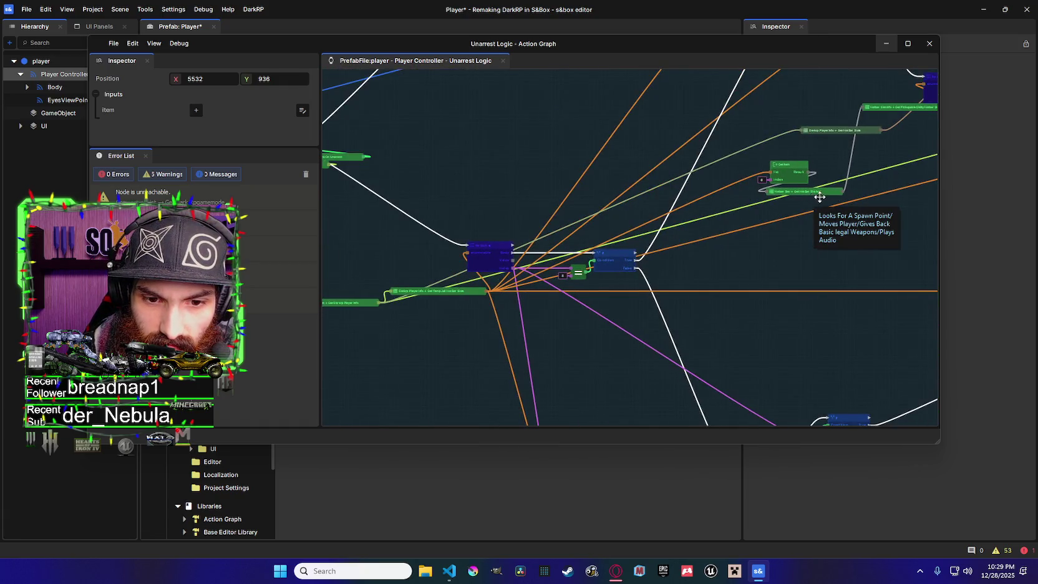
{"action": "scroll", "coordinate": [816, 197], "scroll_direction": "up", "scroll_amount": 2}
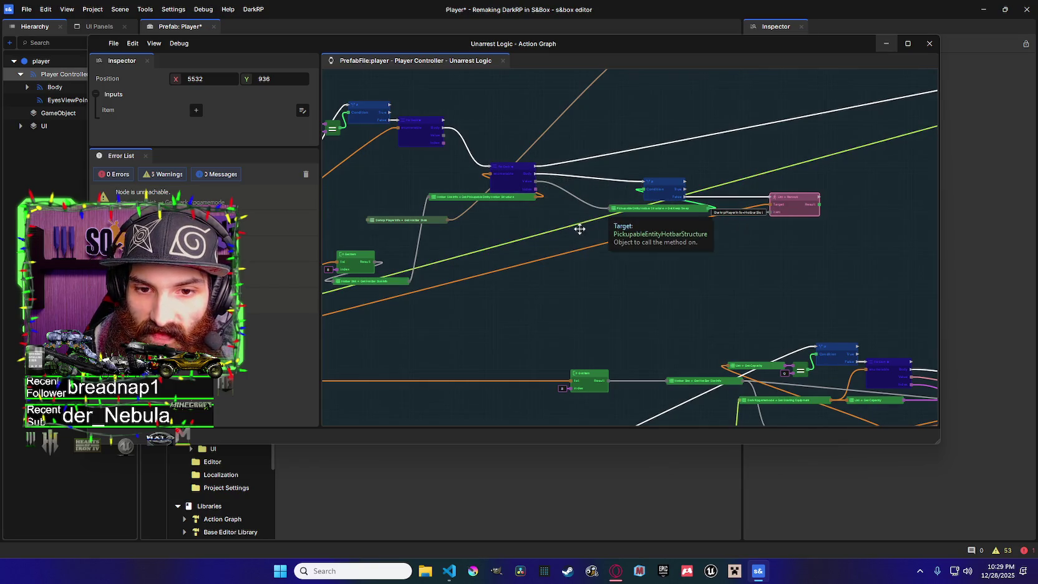
{"action": "mouse_move", "coordinate": [535, 197]}
{"action": "left_mouse_down"}
{"action": "mouse_move", "coordinate": [527, 209]}
{"action": "mouse_move", "coordinate": [540, 224]}
{"action": "mouse_move", "coordinate": [606, 218]}
{"action": "left_mouse_up"}
Add a new List Remove node from the Get Keep Swep list, replacing the old one
{"action": "type", "text": "remove"}
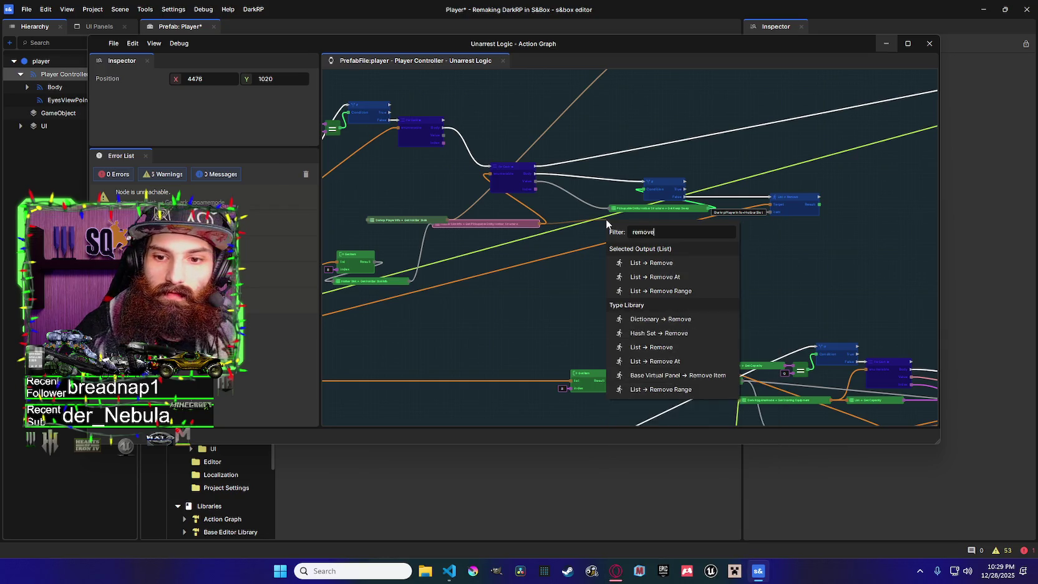
{"action": "left_click", "coordinate": [677, 263]}
{"action": "left_click", "coordinate": [799, 204]}
{"action": "key", "text": "Delete"}
{"action": "left_click_drag", "start_coordinate": [634, 229], "coordinate": [776, 206]}
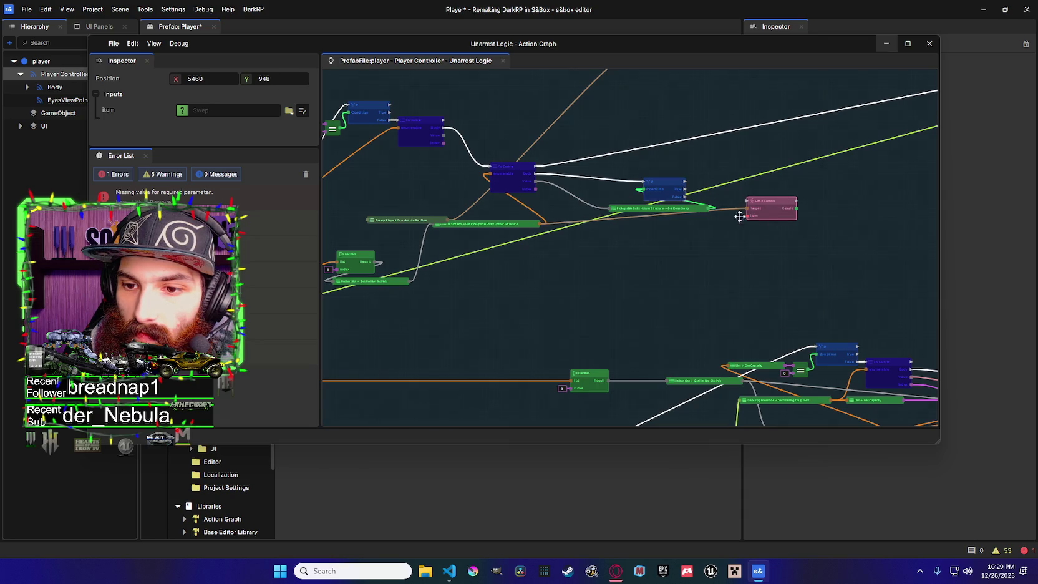
Wire the item value and the If's False branch into the new List Remove
{"action": "left_click_drag", "start_coordinate": [535, 181], "coordinate": [749, 215]}
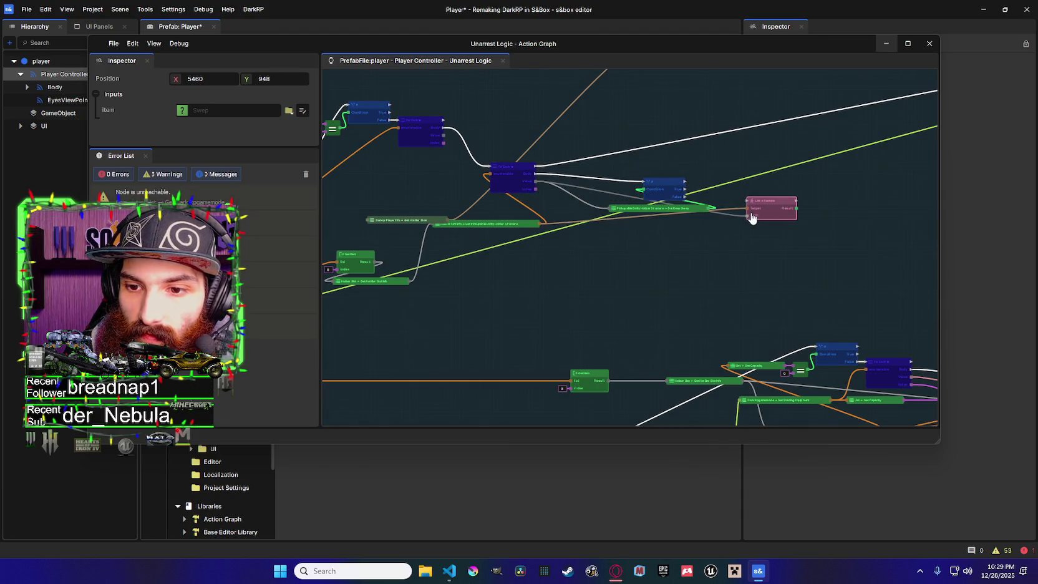
{"action": "left_click_drag", "start_coordinate": [685, 196], "coordinate": [752, 201]}
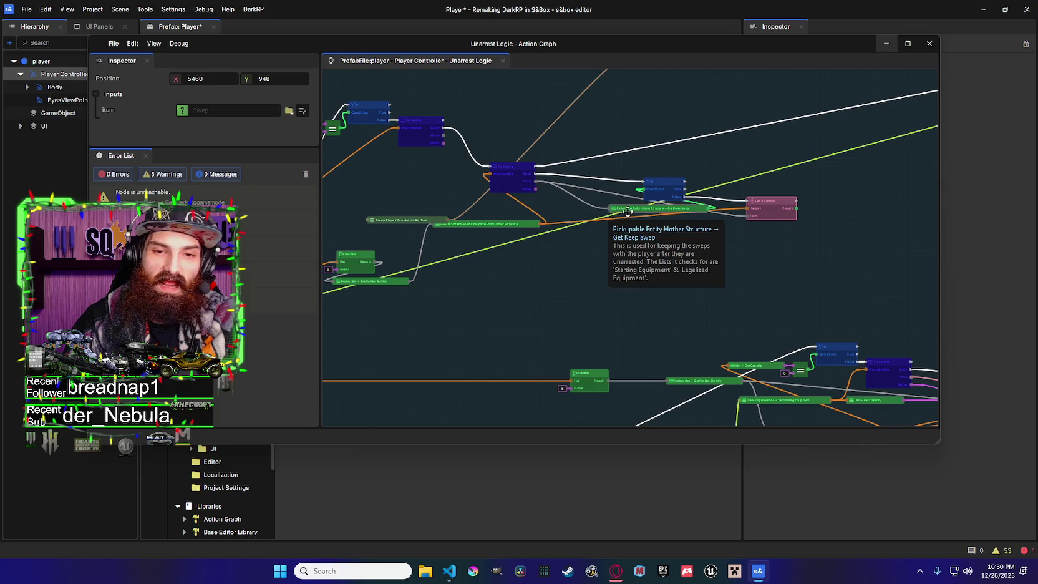
{"action": "left_click_drag", "start_coordinate": [630, 191], "coordinate": [656, 231]}
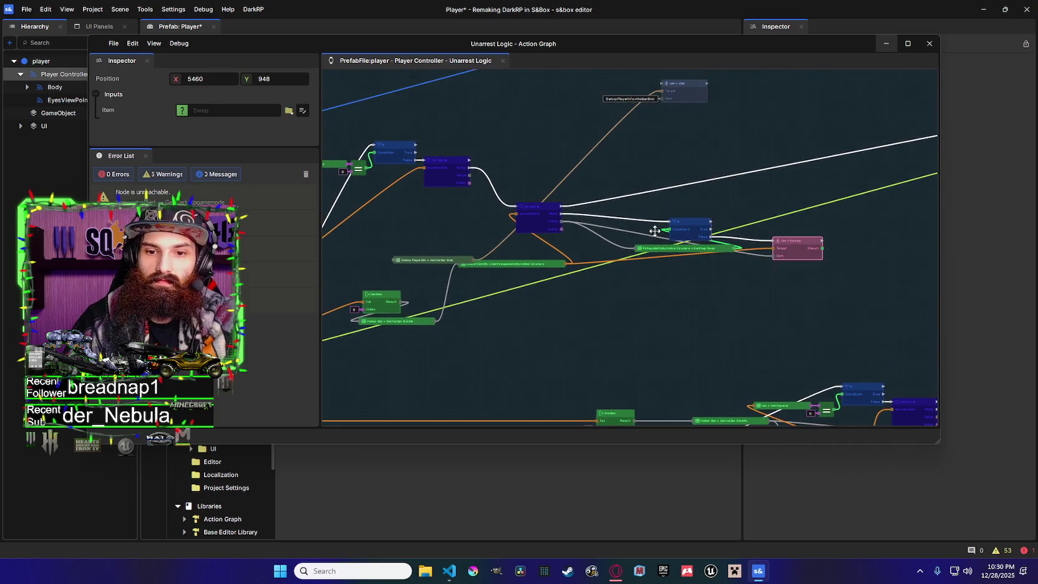
{"action": "left_click_drag", "start_coordinate": [653, 267], "coordinate": [702, 280]}
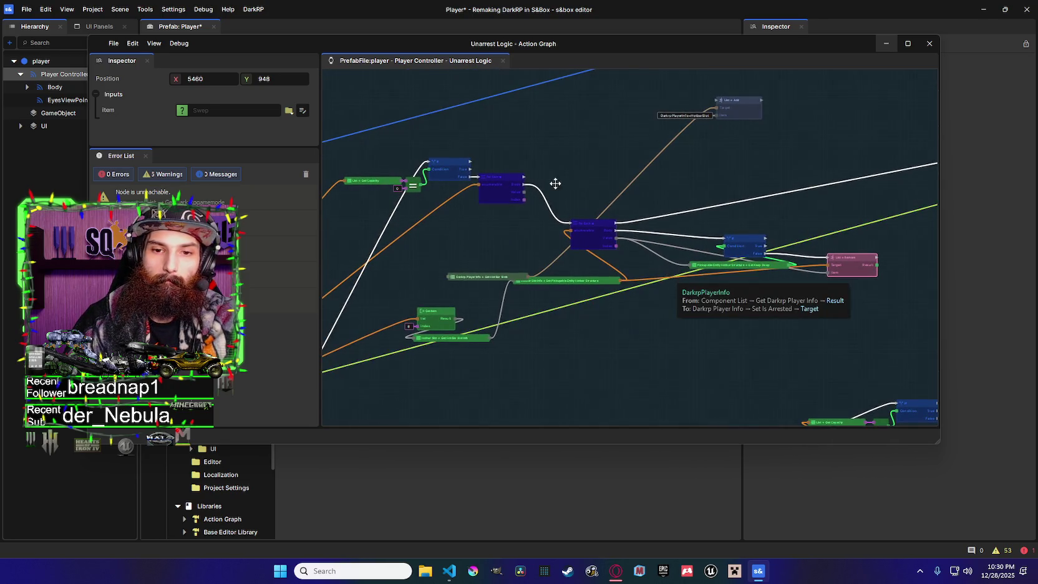
Add an == comparison node off the integer output
{"action": "left_click_drag", "start_coordinate": [524, 199], "coordinate": [546, 191]}
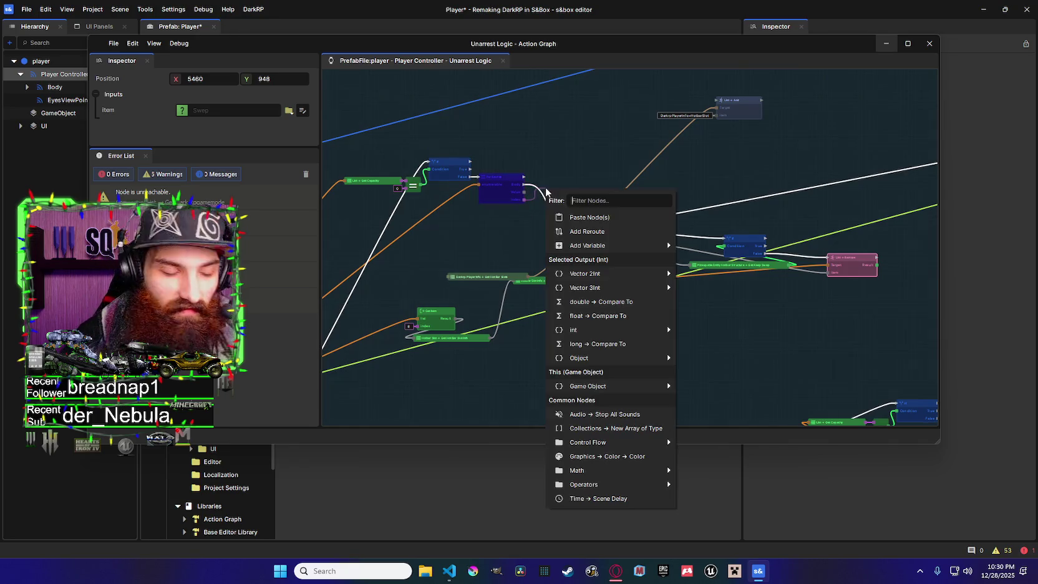
{"action": "type", "text": "=="}
{"action": "key", "text": "Return"}
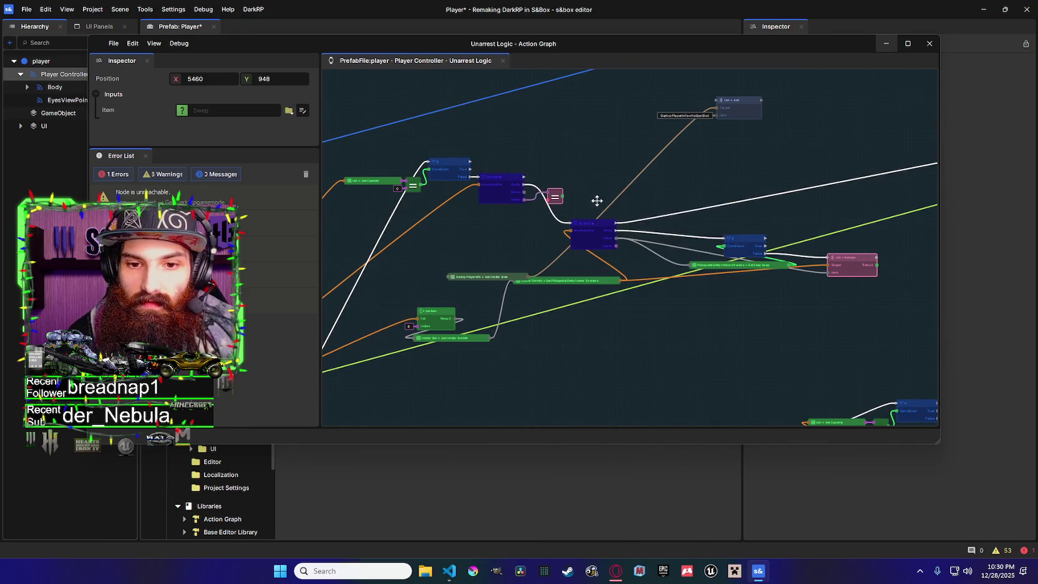
Drive a new If node from the == result and reposition both nodes
{"action": "left_click_drag", "start_coordinate": [562, 196], "coordinate": [583, 166]}
{"action": "type", "text": "If"}
{"action": "left_click", "coordinate": [603, 211]}
{"action": "left_click_drag", "start_coordinate": [559, 200], "coordinate": [543, 215]}
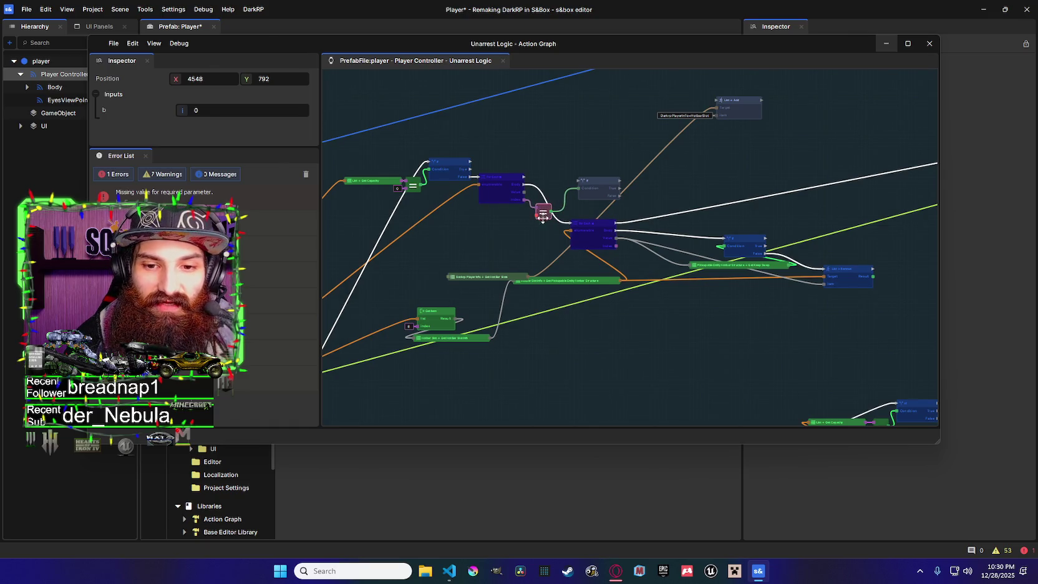
{"action": "right_click", "coordinate": [505, 201]}
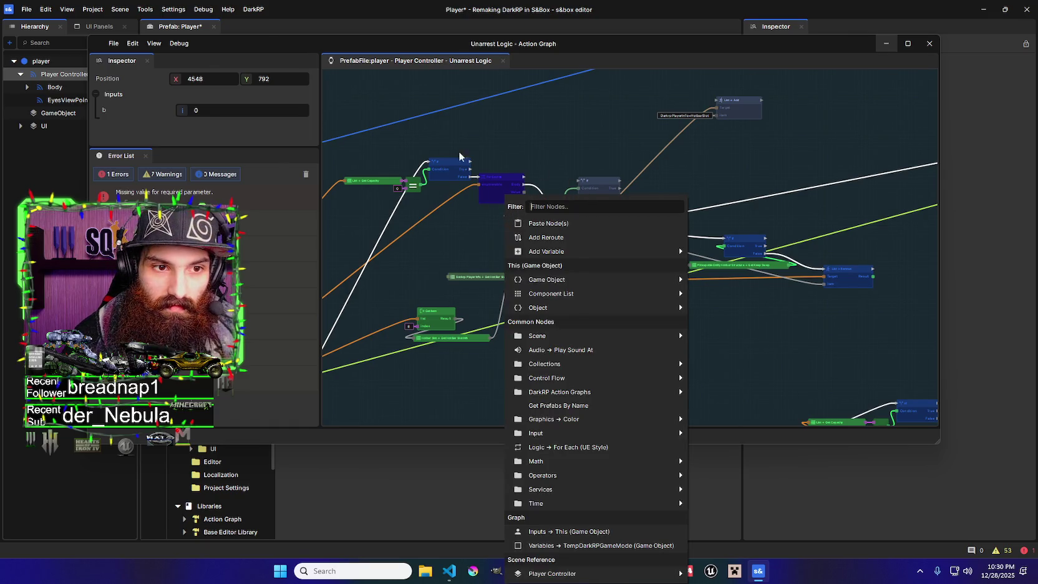
Set the == comparison's b value to 8
{"action": "left_click", "coordinate": [215, 110]}
{"action": "type", "text": "8"}
{"action": "mouse_move", "coordinate": [544, 207]}
{"action": "left_mouse_down"}
{"action": "mouse_move", "coordinate": [583, 192]}
{"action": "mouse_move", "coordinate": [579, 182]}
{"action": "left_mouse_up"}
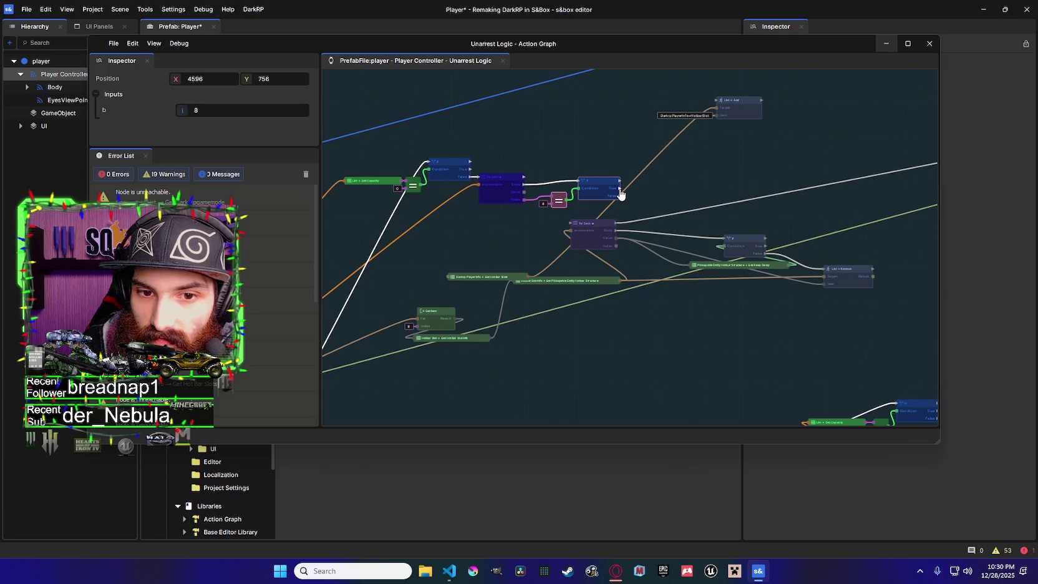
Connect the new If's True branch to the List Add exec input
{"action": "left_click_drag", "start_coordinate": [646, 159], "coordinate": [717, 100]}
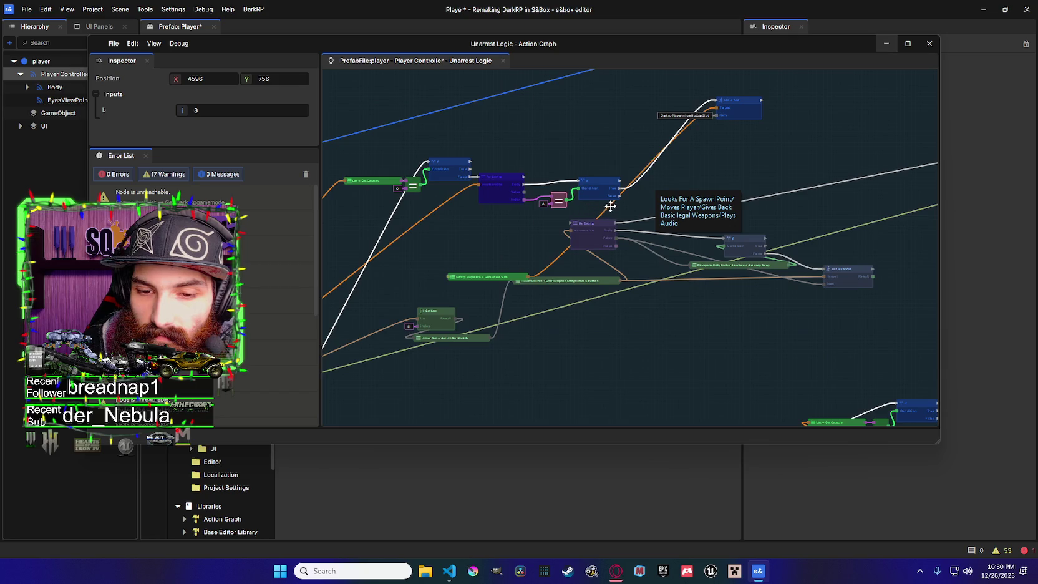
{"action": "mouse_move", "coordinate": [616, 200]}
{"action": "left_mouse_down"}
{"action": "mouse_move", "coordinate": [535, 196]}
{"action": "mouse_move", "coordinate": [492, 219]}
{"action": "left_mouse_up"}
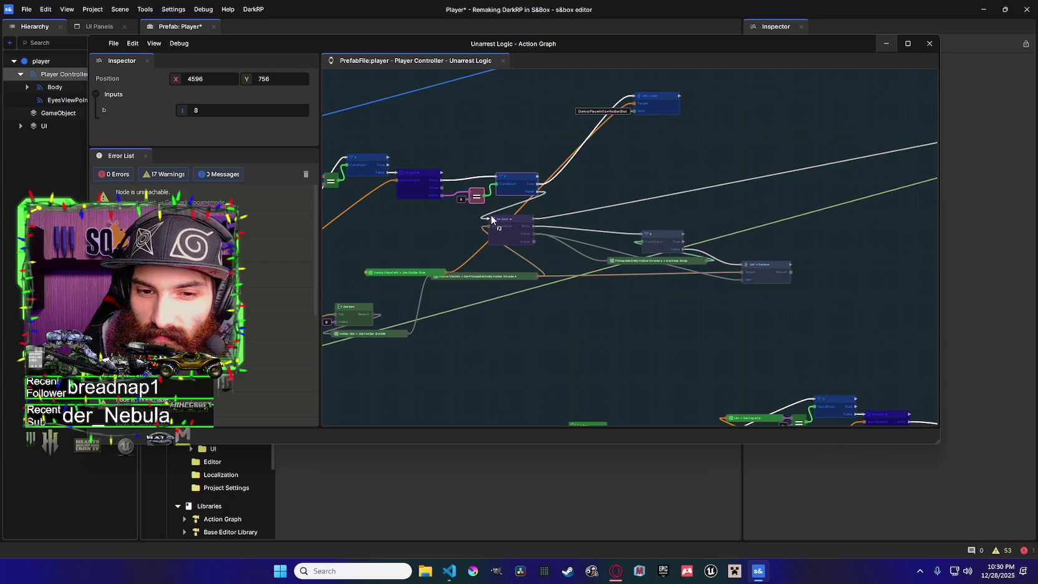
{"action": "left_click_drag", "start_coordinate": [595, 204], "coordinate": [635, 193]}
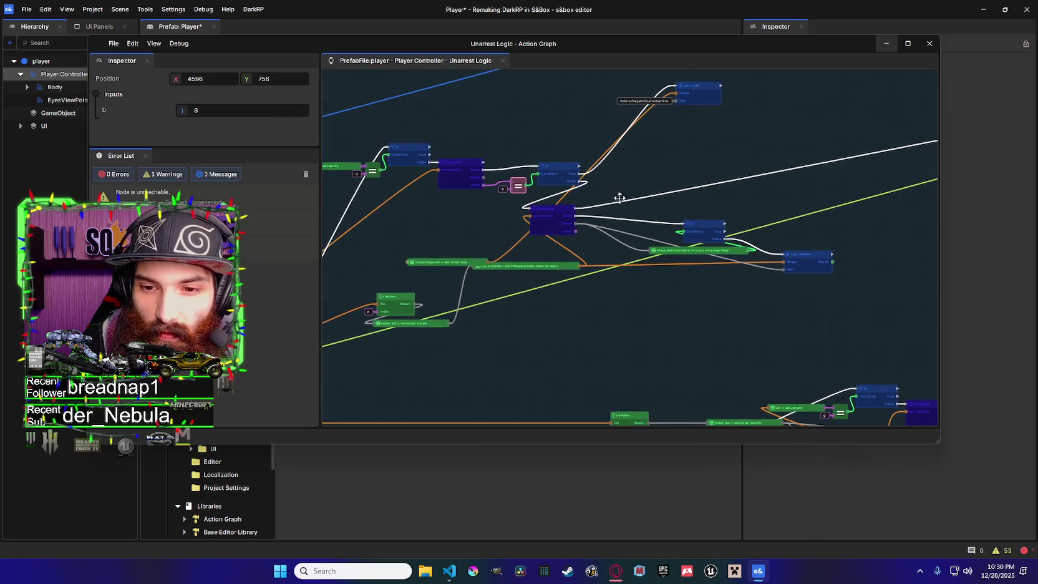
{"action": "left_click", "coordinate": [571, 209]}
{"action": "left_click_drag", "start_coordinate": [631, 202], "coordinate": [479, 213]}
Pan the graph over to the For Each node's Done pin
{"action": "scroll", "coordinate": [535, 213], "scroll_direction": "down", "scroll_amount": 5}
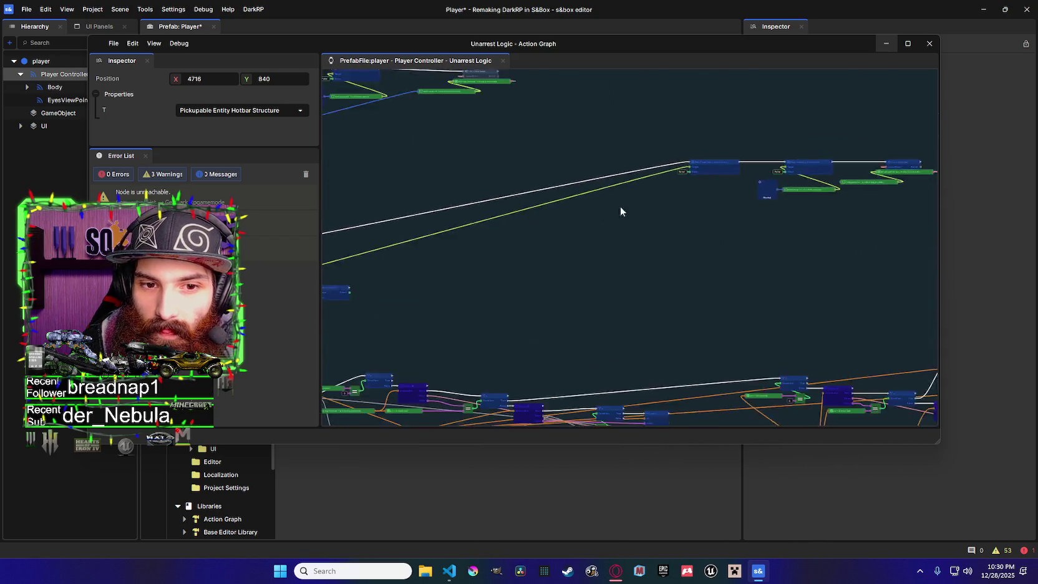
{"action": "mouse_move", "coordinate": [738, 201]}
{"action": "left_mouse_down"}
{"action": "mouse_move", "coordinate": [433, 226]}
{"action": "mouse_move", "coordinate": [614, 174]}
{"action": "mouse_move", "coordinate": [603, 176]}
{"action": "mouse_move", "coordinate": [795, 163]}
{"action": "mouse_move", "coordinate": [565, 213]}
{"action": "mouse_move", "coordinate": [579, 231]}
{"action": "left_mouse_up"}
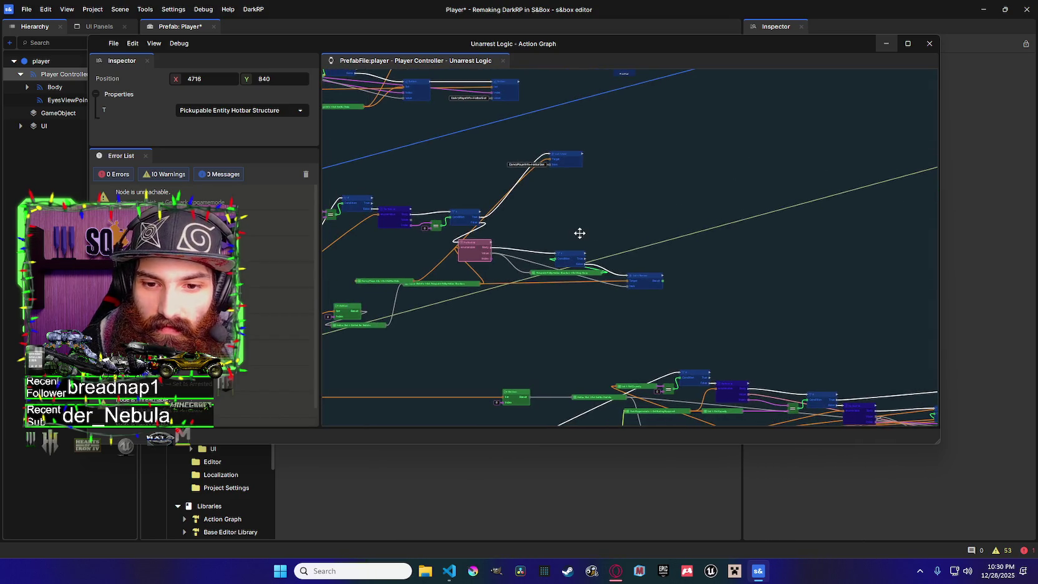
{"action": "mouse_move", "coordinate": [588, 227]}
{"action": "left_mouse_down"}
{"action": "mouse_move", "coordinate": [538, 214]}
{"action": "mouse_move", "coordinate": [523, 220]}
{"action": "mouse_move", "coordinate": [537, 223]}
{"action": "mouse_move", "coordinate": [412, 248]}
{"action": "mouse_move", "coordinate": [463, 239]}
{"action": "mouse_move", "coordinate": [513, 212]}
{"action": "left_mouse_up"}
Add an If node after the For Each loop's Done output
{"action": "type", "text": "if"}
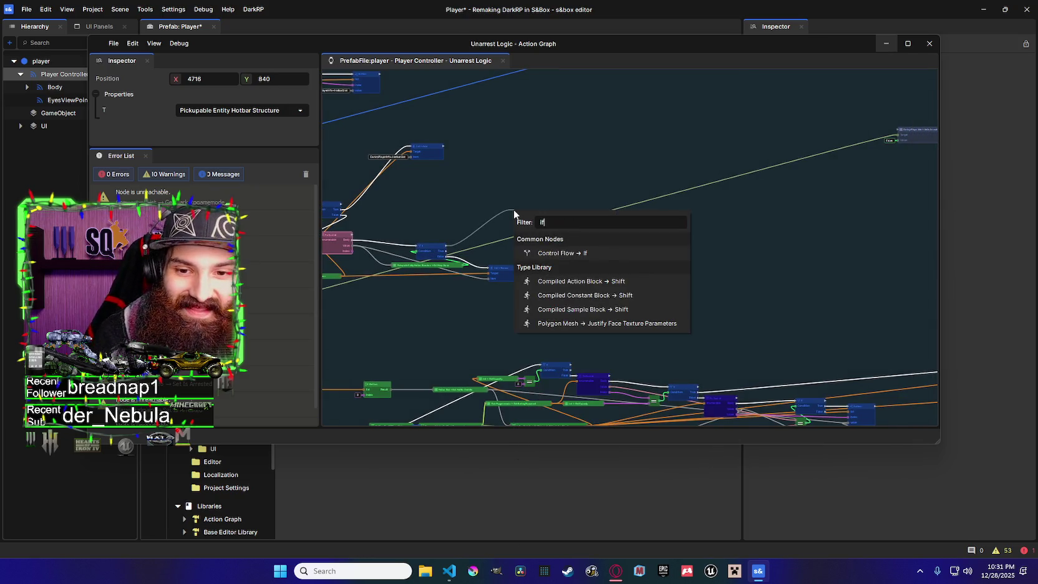
{"action": "key", "text": "Return"}
{"action": "left_click_drag", "start_coordinate": [550, 225], "coordinate": [649, 217]}
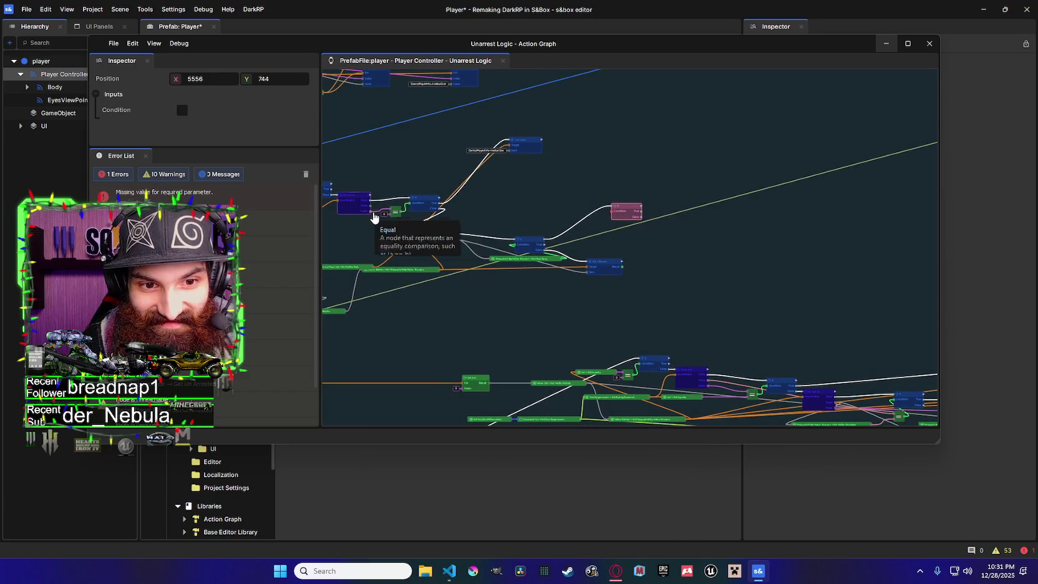
Add an Equal check from an integer output and wire its result into the If's Condition
{"action": "left_click_drag", "start_coordinate": [400, 213], "coordinate": [553, 222]}
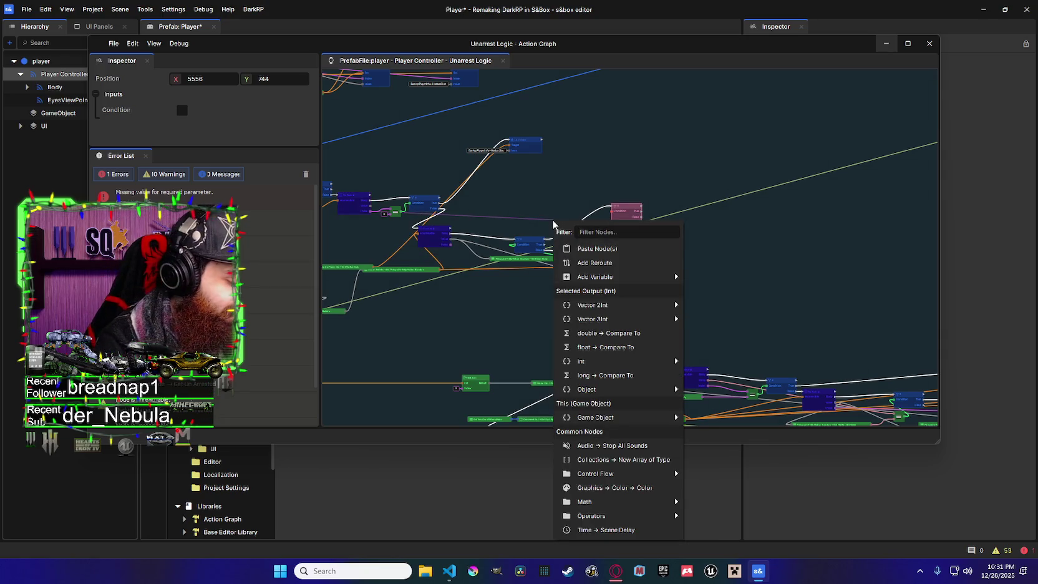
{"action": "type", "text": "equal"}
{"action": "key", "text": "Down"}
{"action": "key", "text": "Return"}
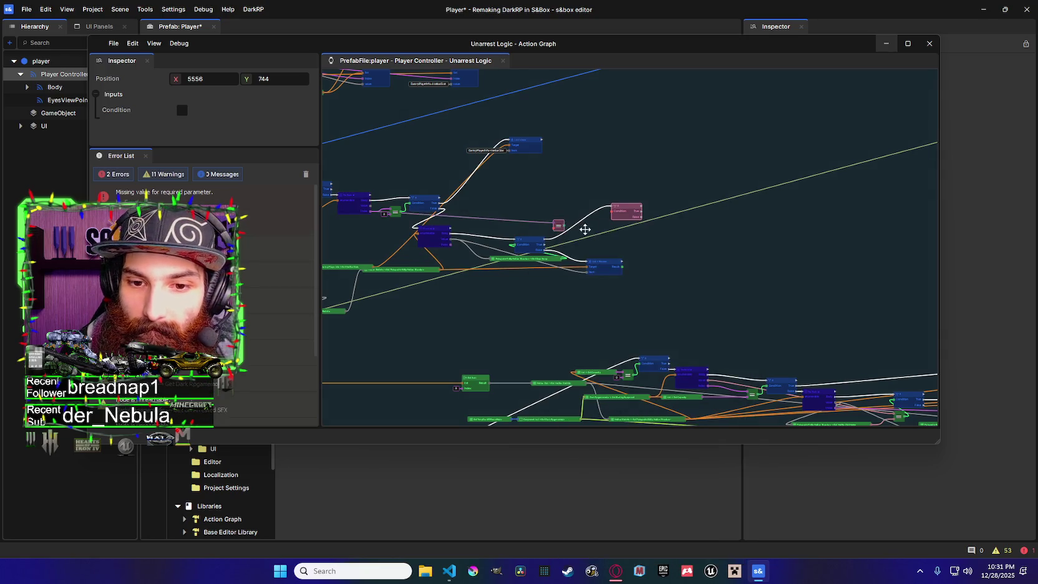
{"action": "scroll", "coordinate": [585, 230], "scroll_direction": "up", "scroll_amount": 2}
{"action": "mouse_move", "coordinate": [582, 229]}
{"action": "left_mouse_down"}
{"action": "mouse_move", "coordinate": [648, 210]}
{"action": "mouse_move", "coordinate": [578, 219]}
{"action": "left_mouse_up"}
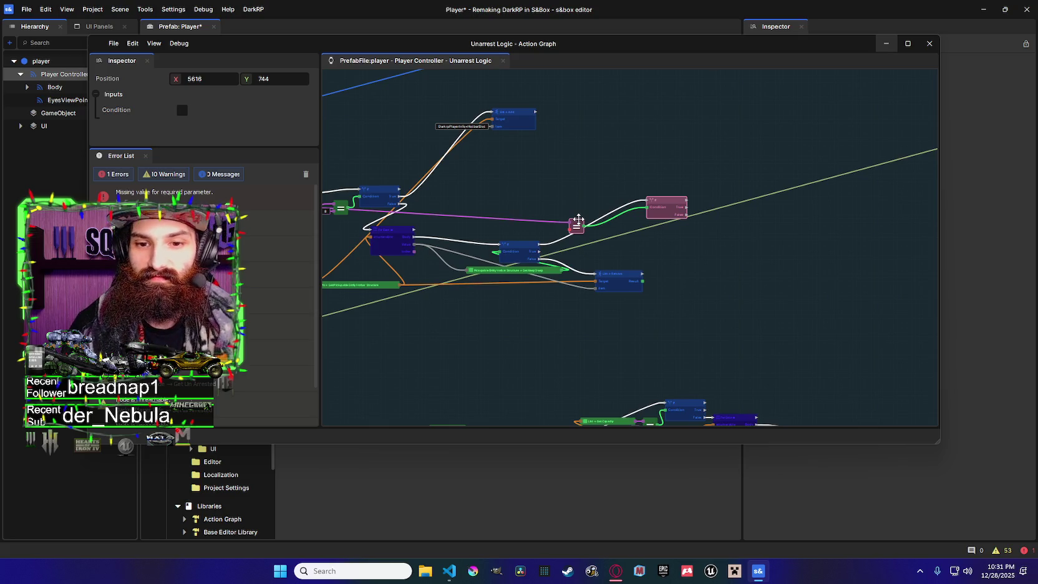
{"action": "mouse_move", "coordinate": [588, 205]}
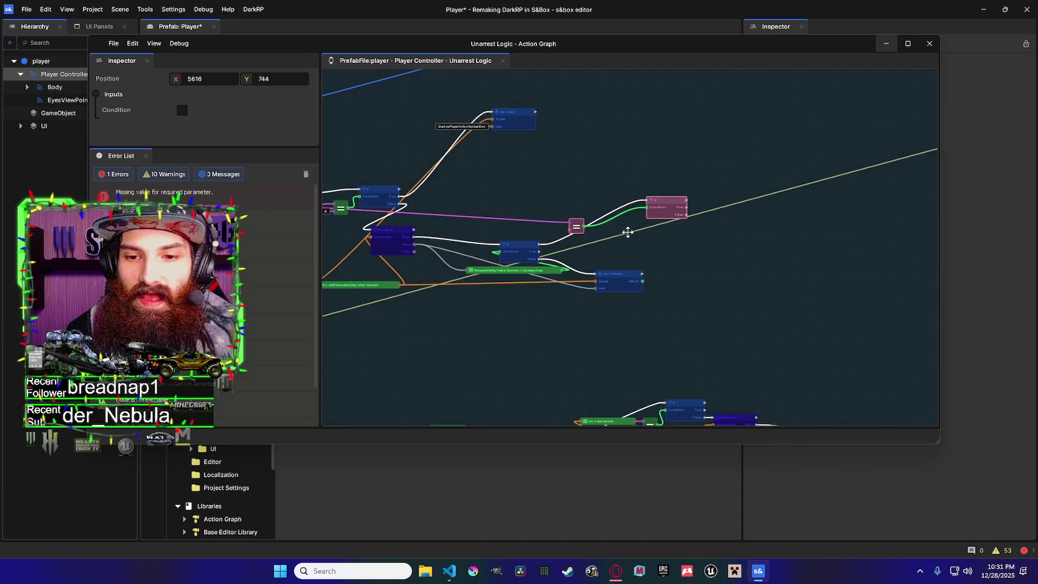
{"action": "mouse_move", "coordinate": [637, 246]}
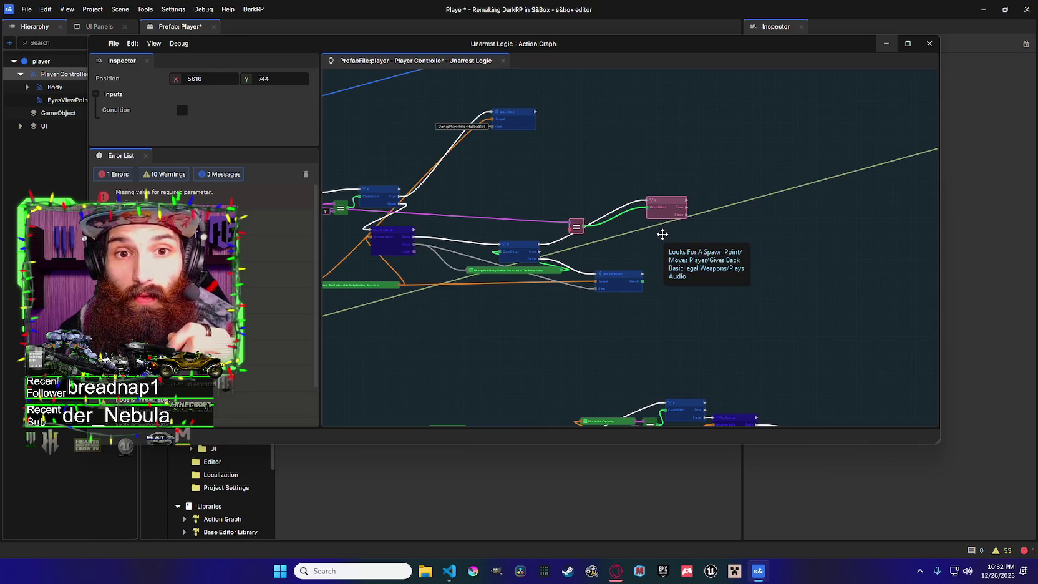
{"action": "left_click_drag", "start_coordinate": [670, 200], "coordinate": [686, 181]}
{"action": "scroll", "coordinate": [721, 225], "scroll_direction": "left", "scroll_amount": 3}
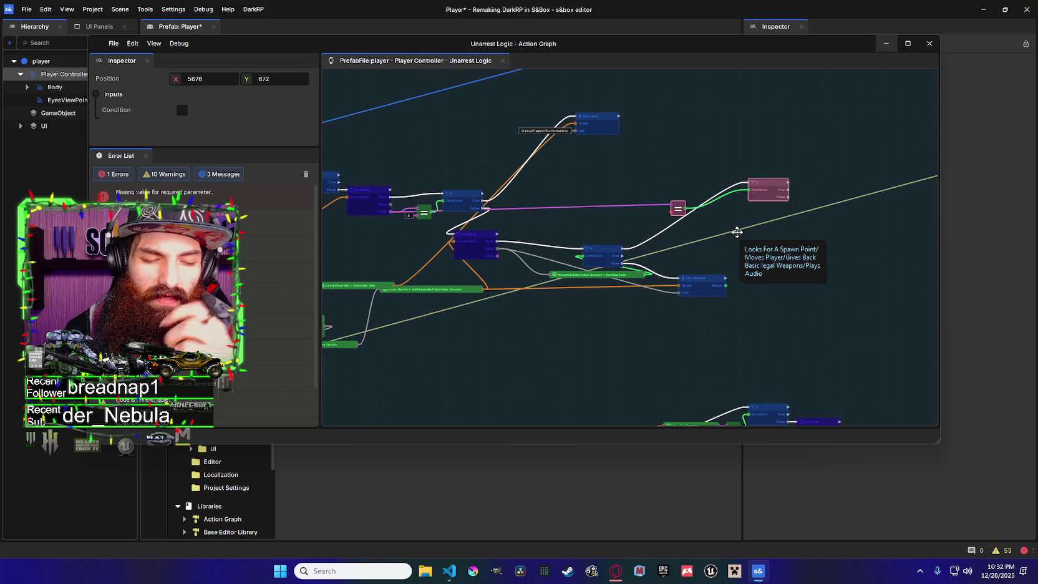
{"action": "scroll", "coordinate": [686, 228], "scroll_direction": "right", "scroll_amount": 3}
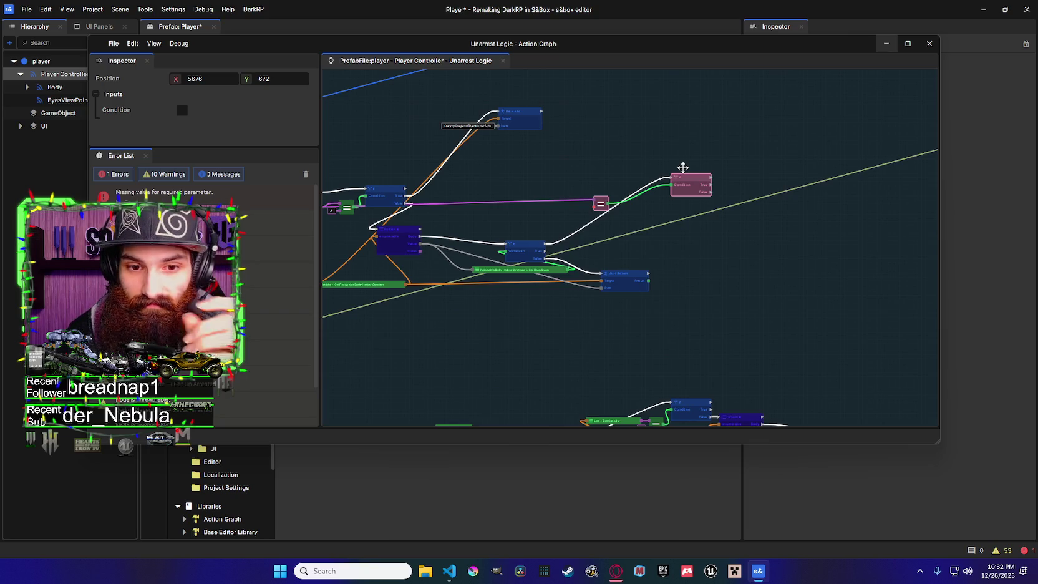
{"action": "left_click_drag", "start_coordinate": [678, 169], "coordinate": [693, 217]}
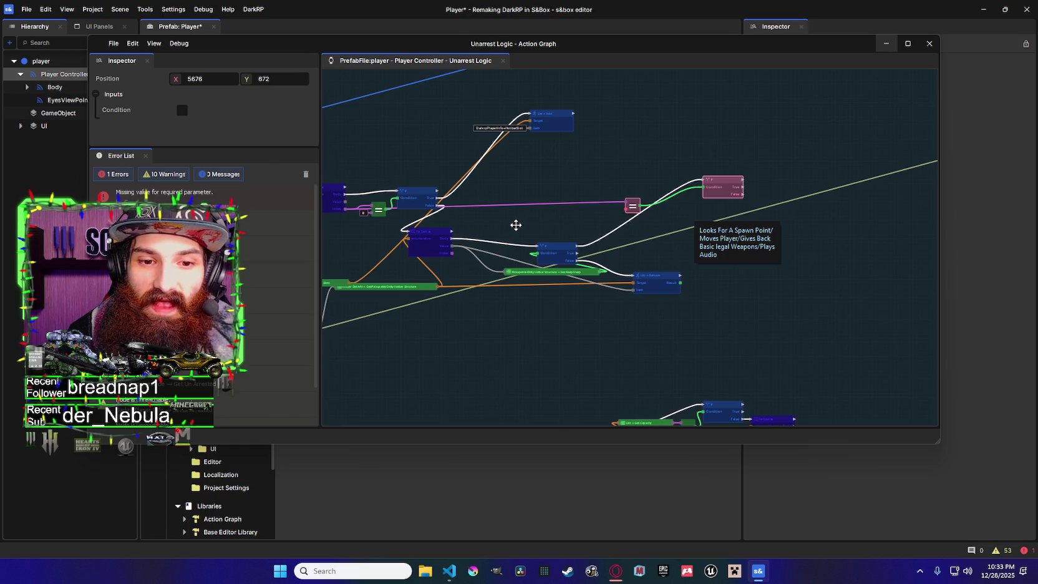
{"action": "left_click_drag", "start_coordinate": [571, 222], "coordinate": [586, 219]}
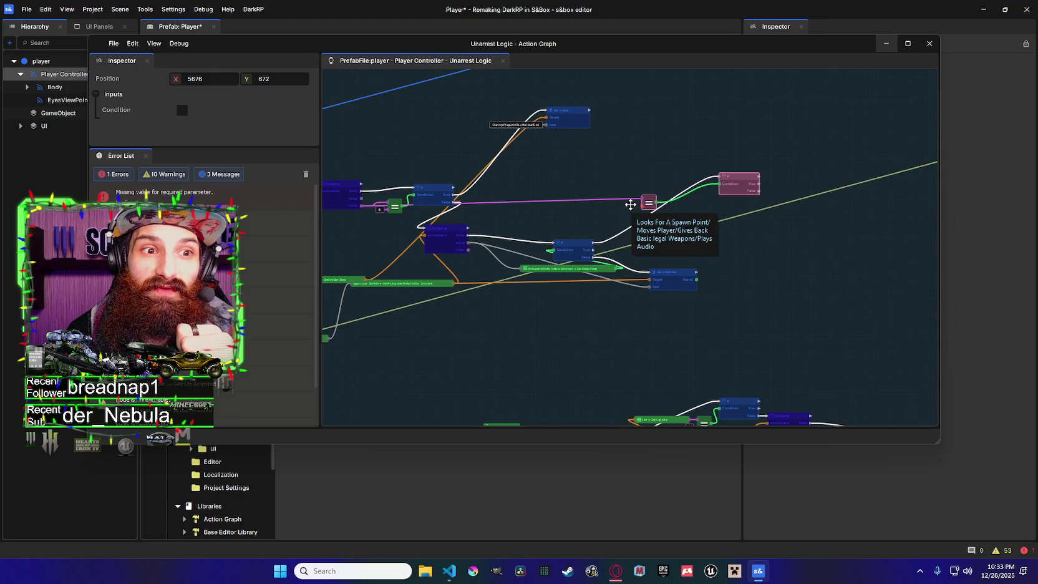
{"action": "left_click_drag", "start_coordinate": [630, 205], "coordinate": [653, 205]}
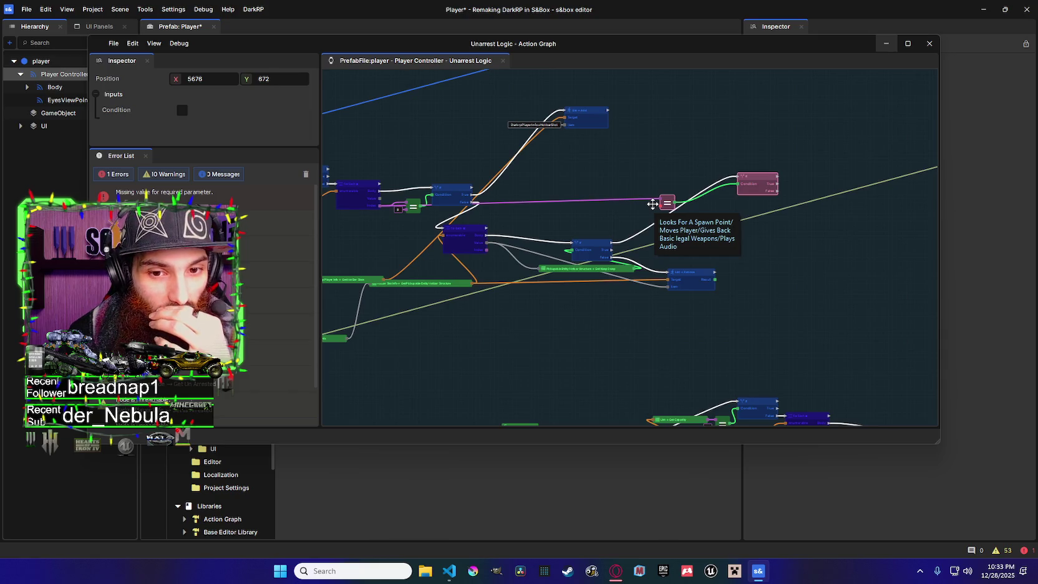
{"action": "mouse_move", "coordinate": [725, 231]}
{"action": "left_mouse_down"}
{"action": "mouse_move", "coordinate": [686, 251]}
{"action": "mouse_move", "coordinate": [686, 229]}
{"action": "left_mouse_up"}
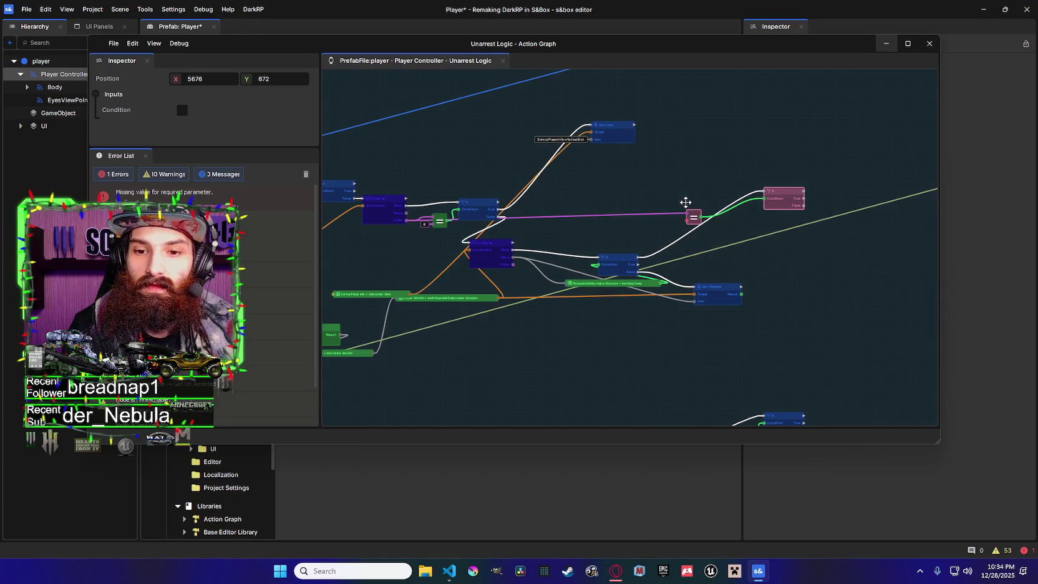
Move the Equal node right next to the If node's Condition input, then select the If node
{"action": "mouse_move", "coordinate": [652, 225]}
{"action": "left_mouse_down"}
{"action": "mouse_move", "coordinate": [699, 229]}
{"action": "mouse_move", "coordinate": [660, 217]}
{"action": "left_mouse_up"}
{"action": "mouse_move", "coordinate": [692, 218]}
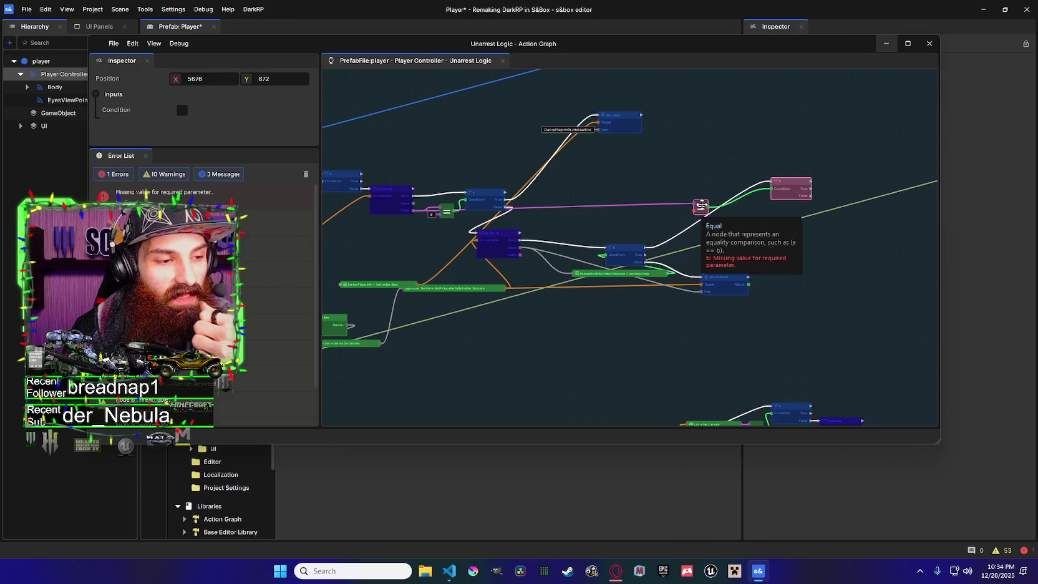
{"action": "left_click", "coordinate": [702, 200]}
{"action": "left_click_drag", "start_coordinate": [701, 200], "coordinate": [778, 208]}
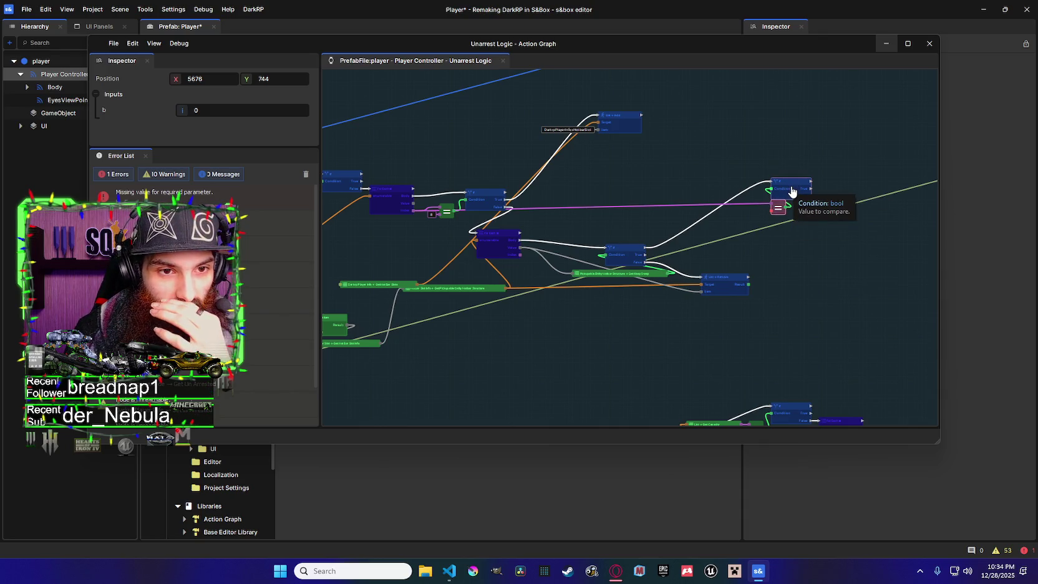
{"action": "left_click", "coordinate": [791, 187]}
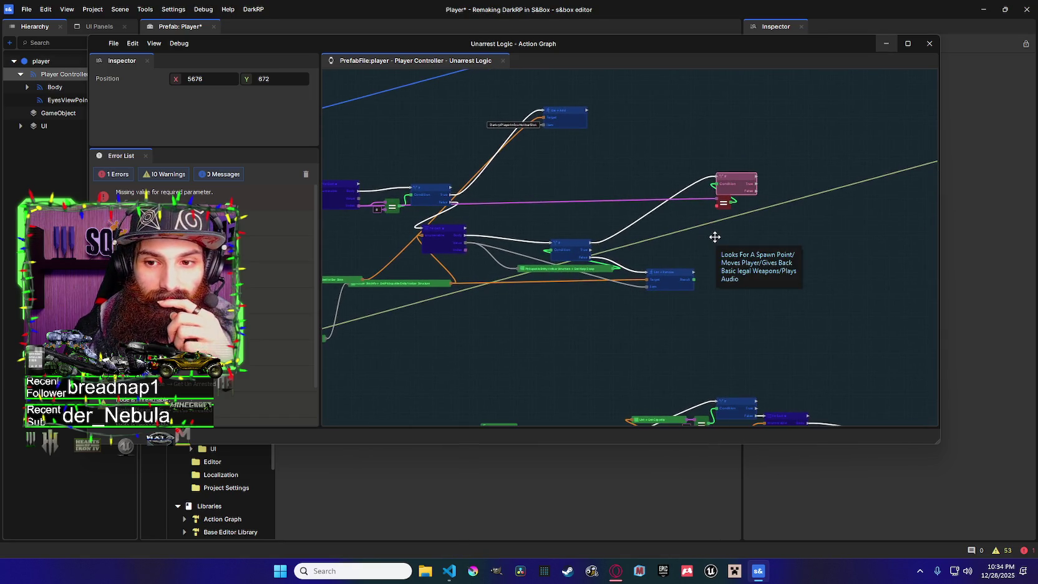
{"action": "scroll", "coordinate": [715, 237], "scroll_direction": "down", "scroll_amount": 3}
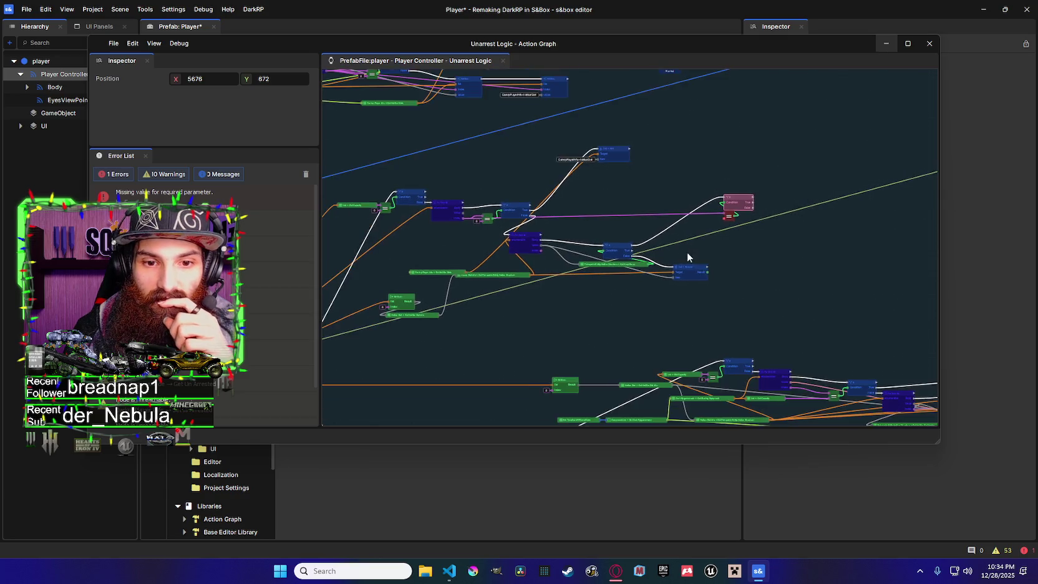
Set the Equal node's b input to 7, bringing the graph to 0 errors
{"action": "left_click", "coordinate": [731, 215]}
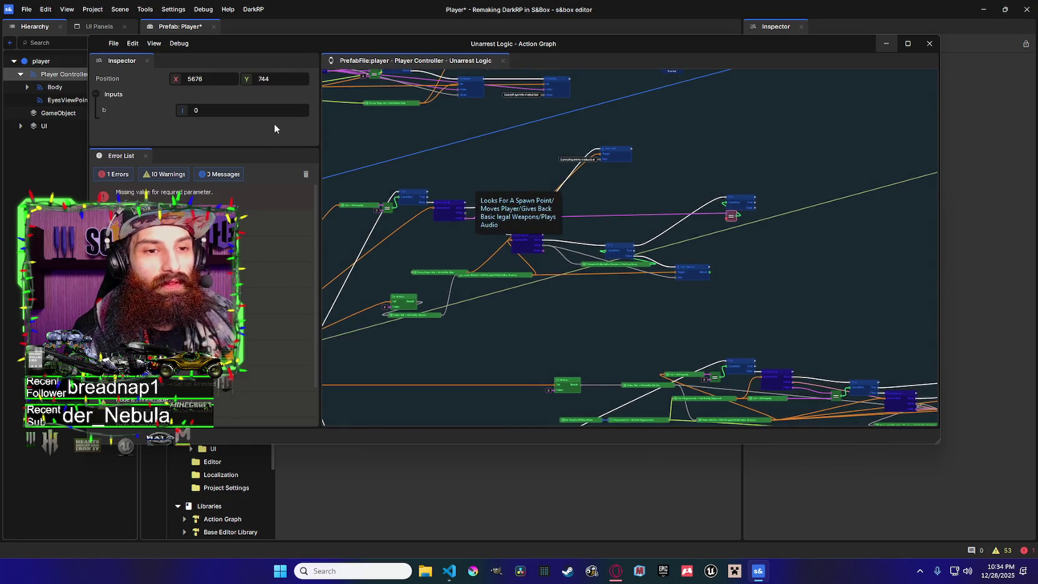
{"action": "type", "text": "7"}
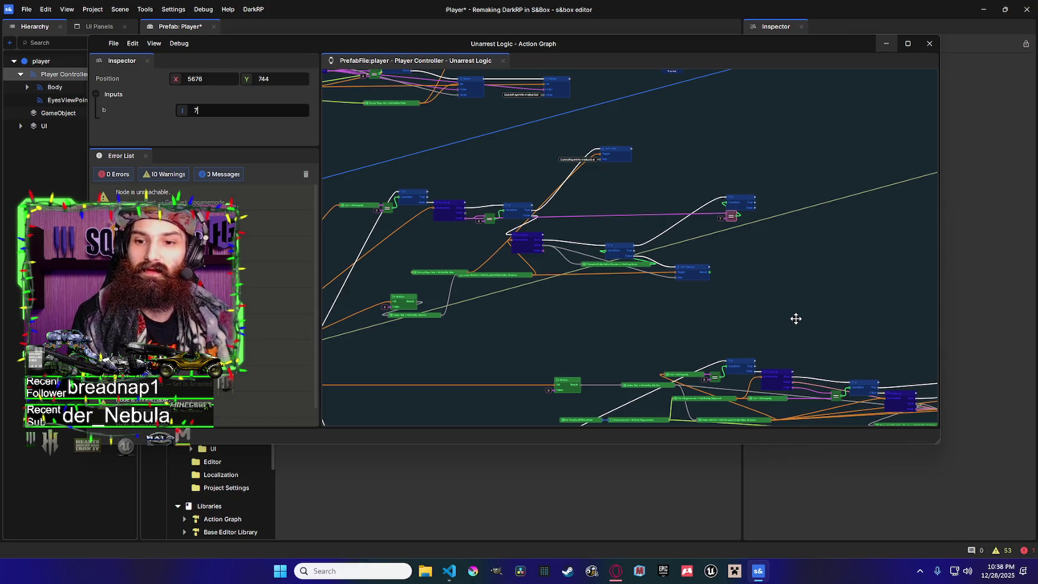
{"action": "mouse_move", "coordinate": [790, 315]}
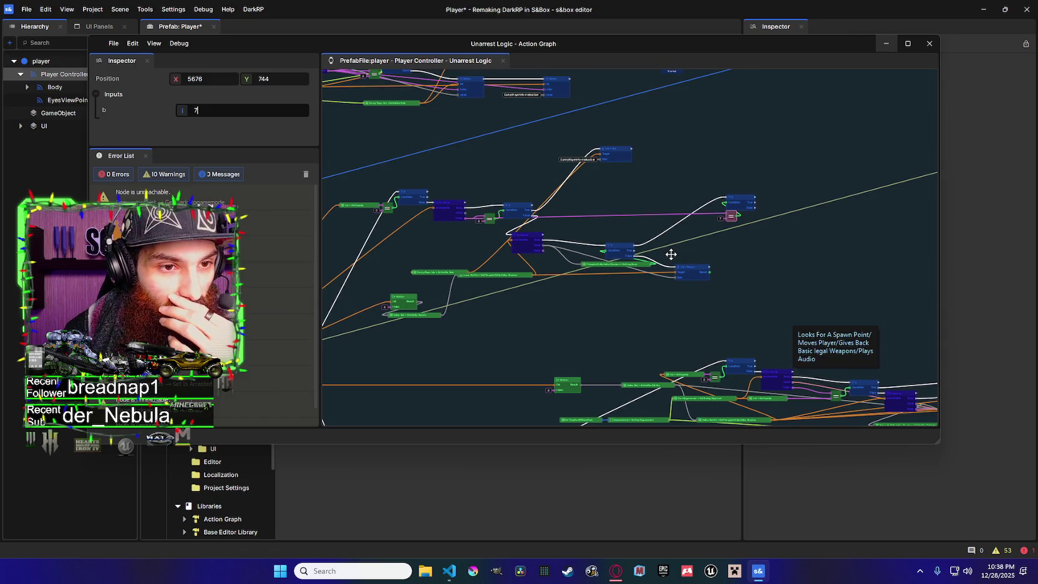
{"action": "left_click_drag", "start_coordinate": [672, 259], "coordinate": [685, 248]}
{"action": "mouse_move", "coordinate": [684, 249]}
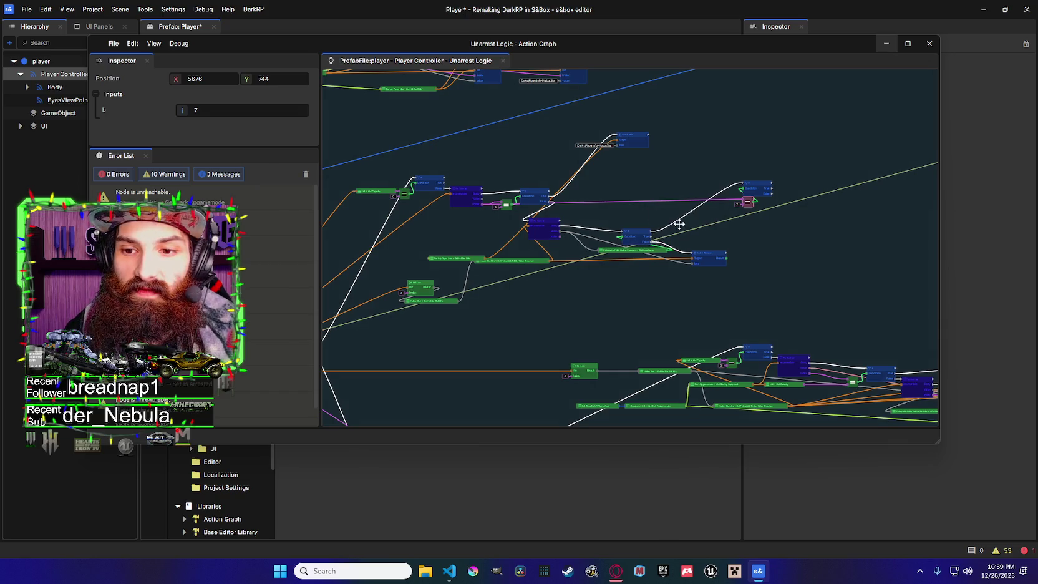
Place a List → Remove node at the end of the upper chain and select it
{"action": "left_click_drag", "start_coordinate": [692, 236], "coordinate": [632, 237]}
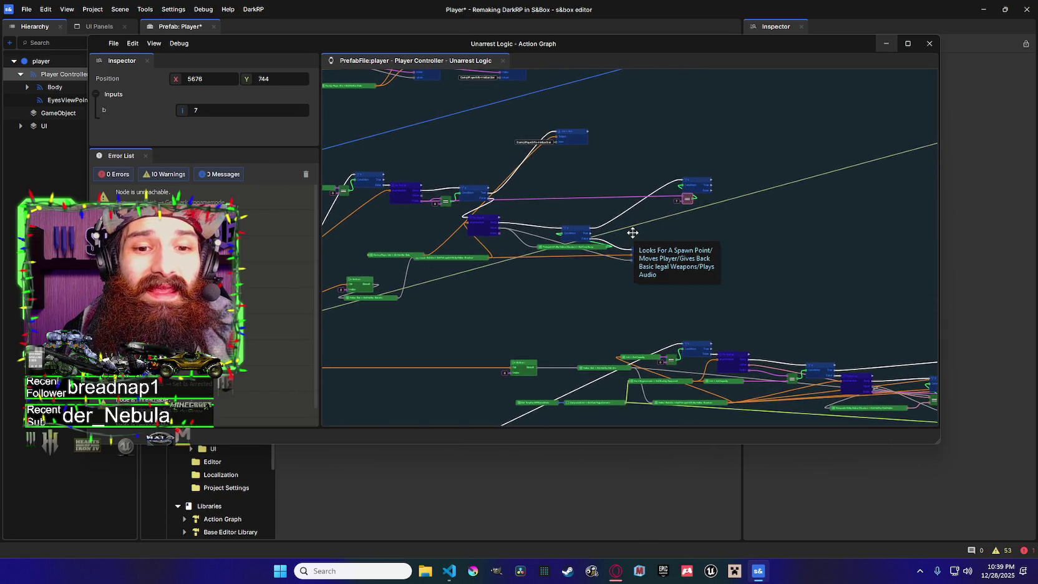
{"action": "left_click_drag", "start_coordinate": [649, 256], "coordinate": [620, 253]}
{"action": "right_click", "coordinate": [614, 254]}
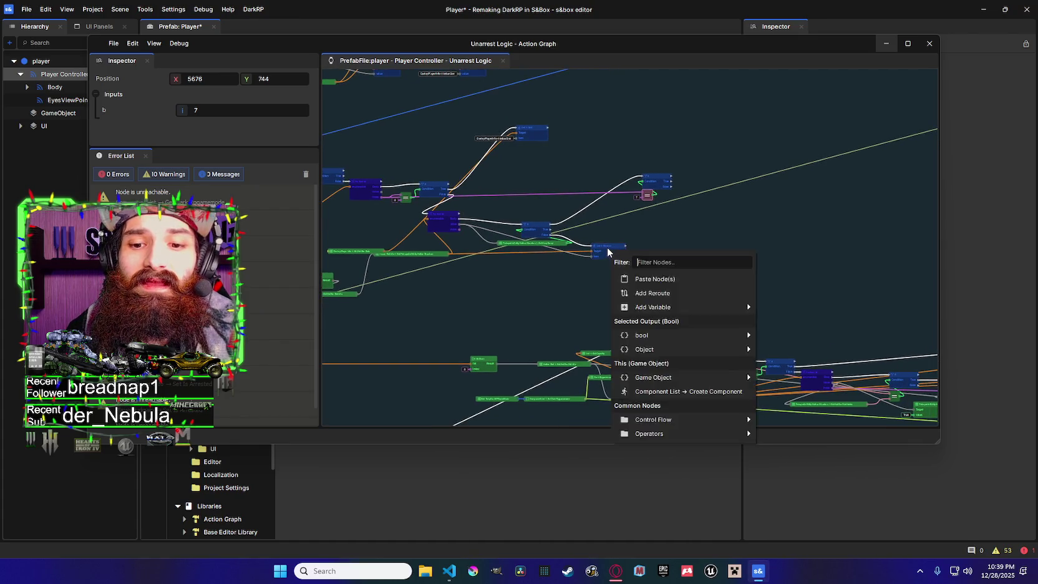
{"action": "left_click", "coordinate": [648, 262]}
{"action": "left_click_drag", "start_coordinate": [604, 251], "coordinate": [639, 250]}
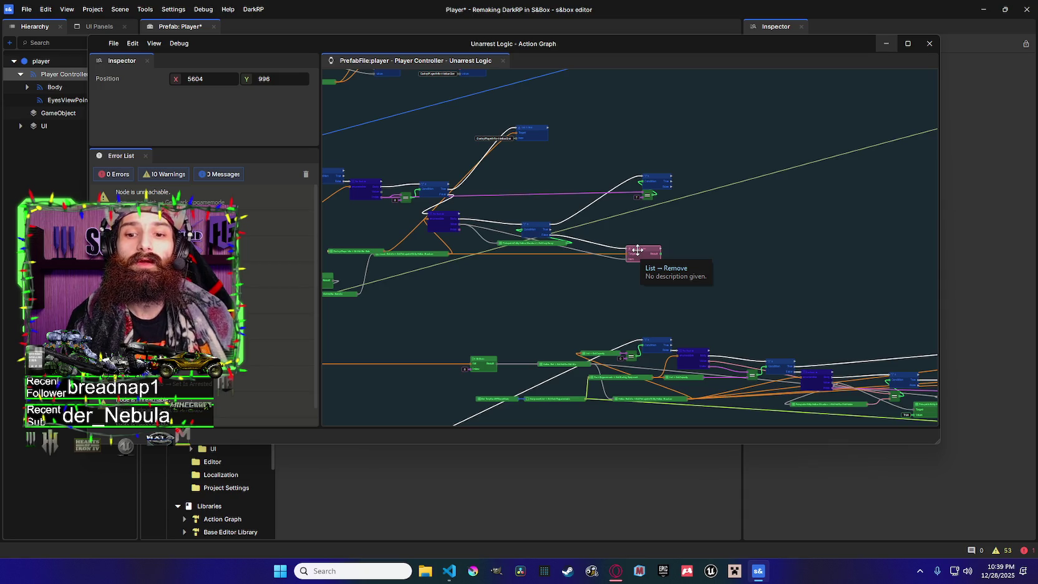
{"action": "left_click", "coordinate": [638, 249]}
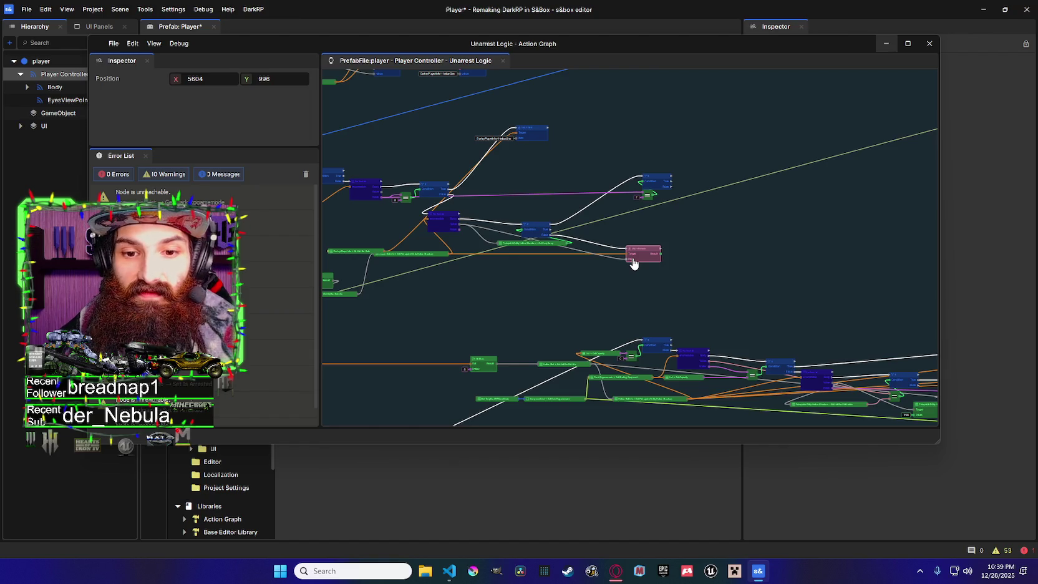
{"action": "scroll", "coordinate": [661, 302], "scroll_direction": "down", "scroll_amount": 3}
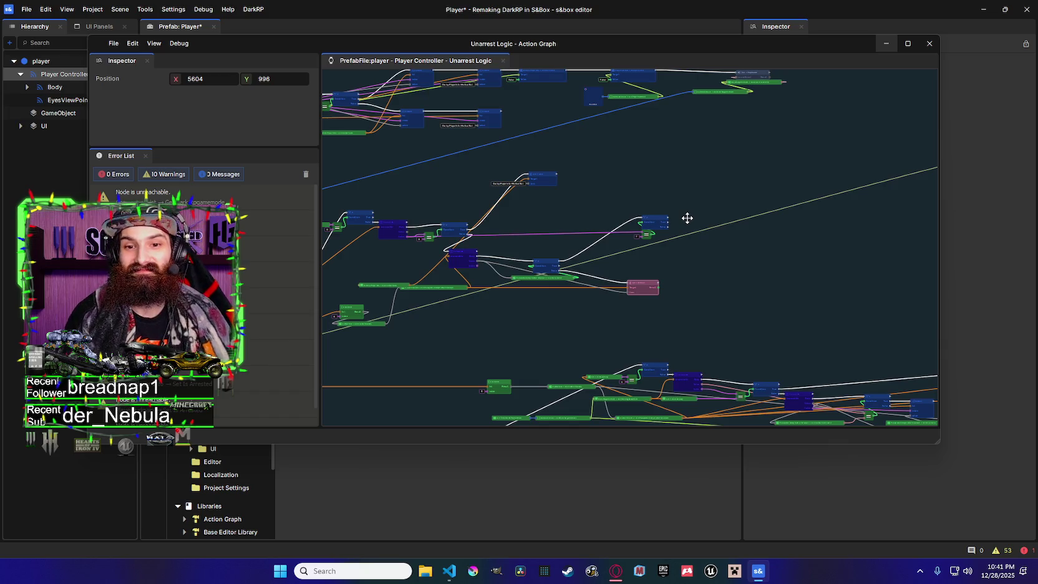
{"action": "mouse_move", "coordinate": [716, 225]}
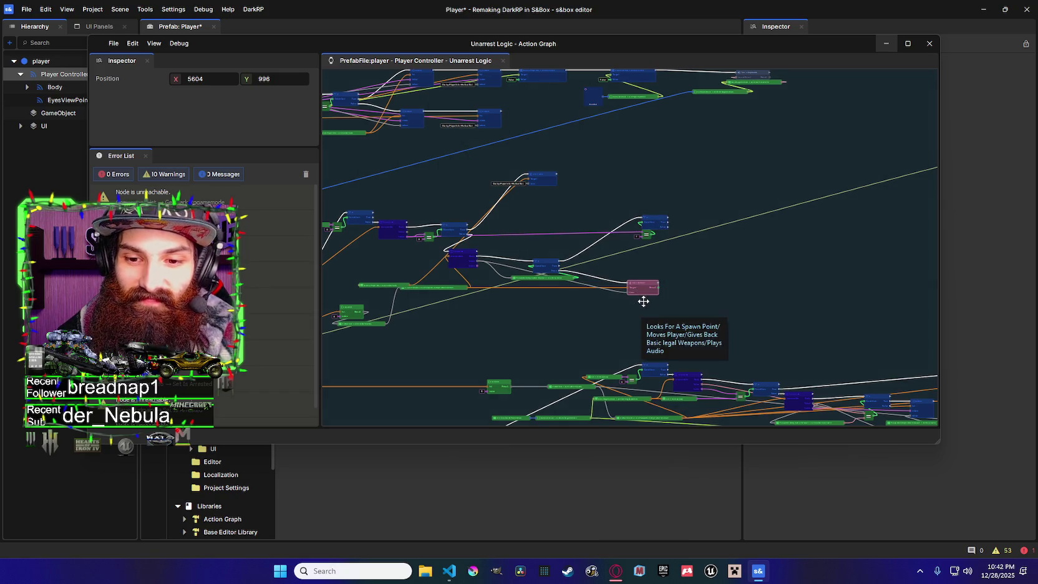
{"action": "scroll", "coordinate": [636, 319], "scroll_direction": "down", "scroll_amount": 2}
{"action": "scroll", "coordinate": [635, 319], "scroll_direction": "right", "scroll_amount": 2}
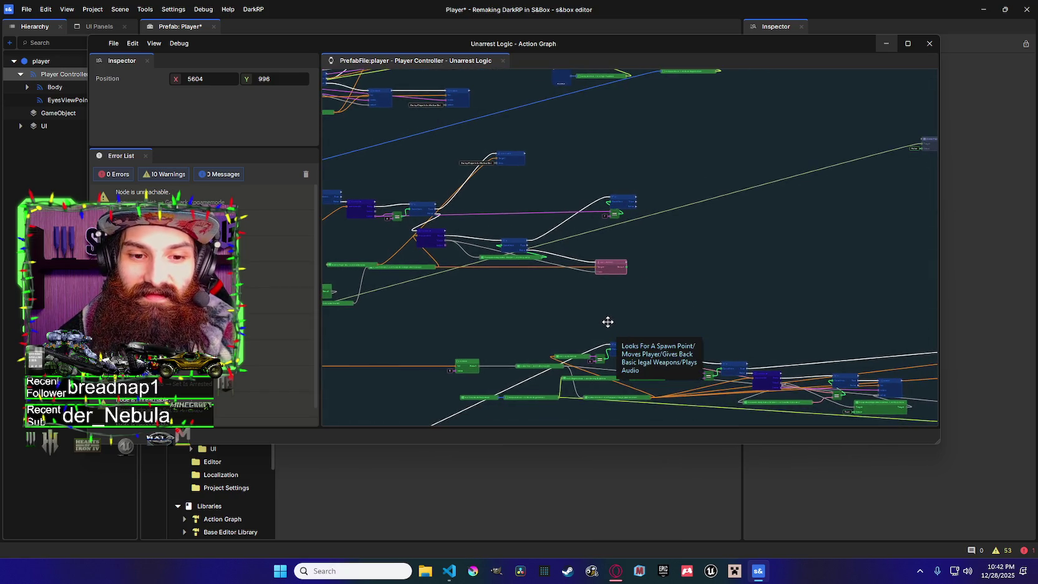
{"action": "mouse_move", "coordinate": [604, 318]}
{"action": "left_mouse_down"}
{"action": "mouse_move", "coordinate": [575, 303]}
{"action": "mouse_move", "coordinate": [579, 296]}
{"action": "left_mouse_up"}
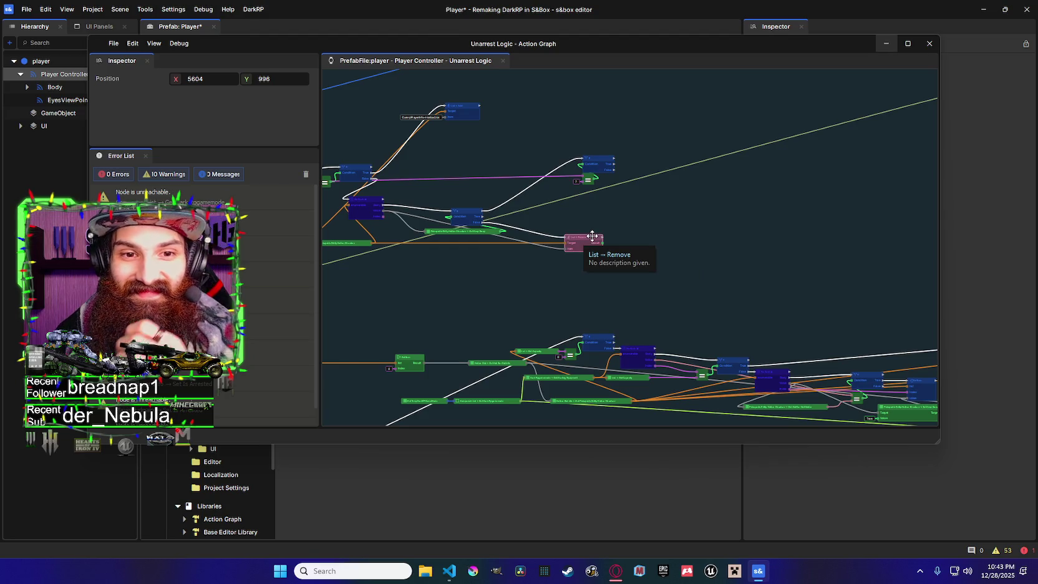
{"action": "mouse_move", "coordinate": [582, 265]}
{"action": "left_mouse_down"}
{"action": "mouse_move", "coordinate": [561, 283]}
{"action": "mouse_move", "coordinate": [564, 300]}
{"action": "mouse_move", "coordinate": [641, 317]}
{"action": "left_mouse_up"}
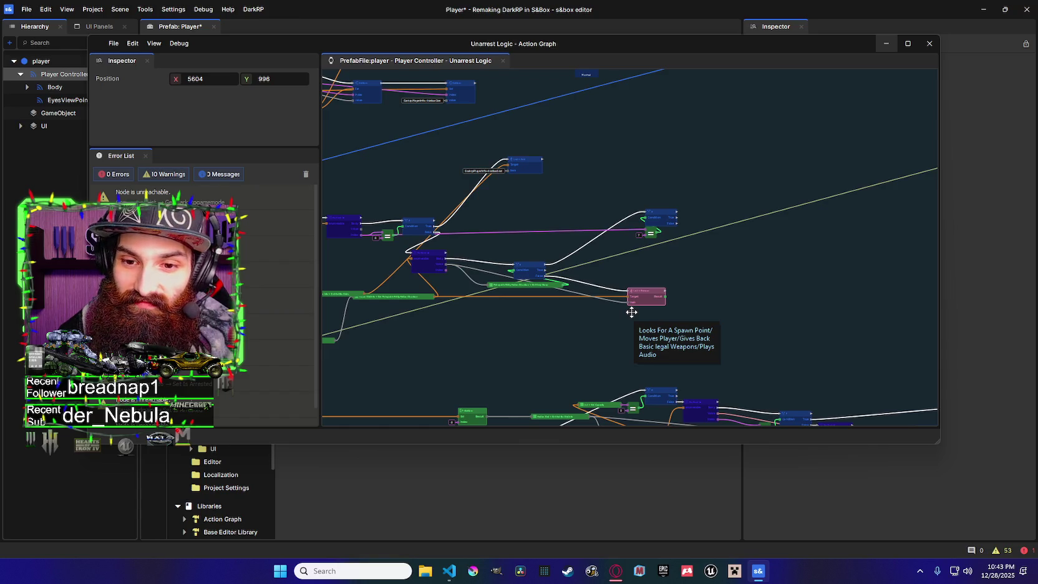
{"action": "left_click_drag", "start_coordinate": [631, 312], "coordinate": [592, 286]}
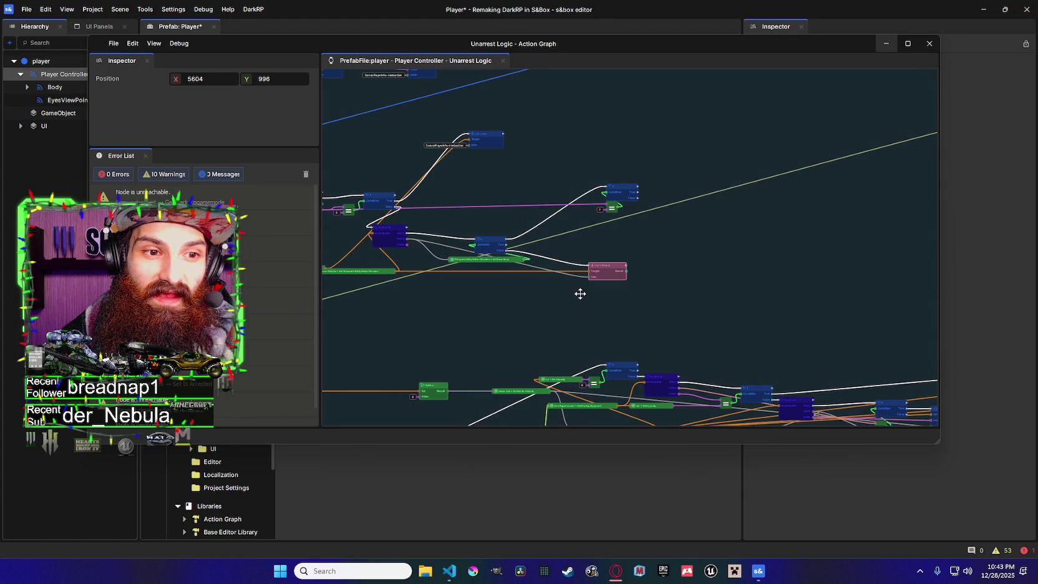
{"action": "scroll", "coordinate": [582, 291], "scroll_direction": "down", "scroll_amount": 3}
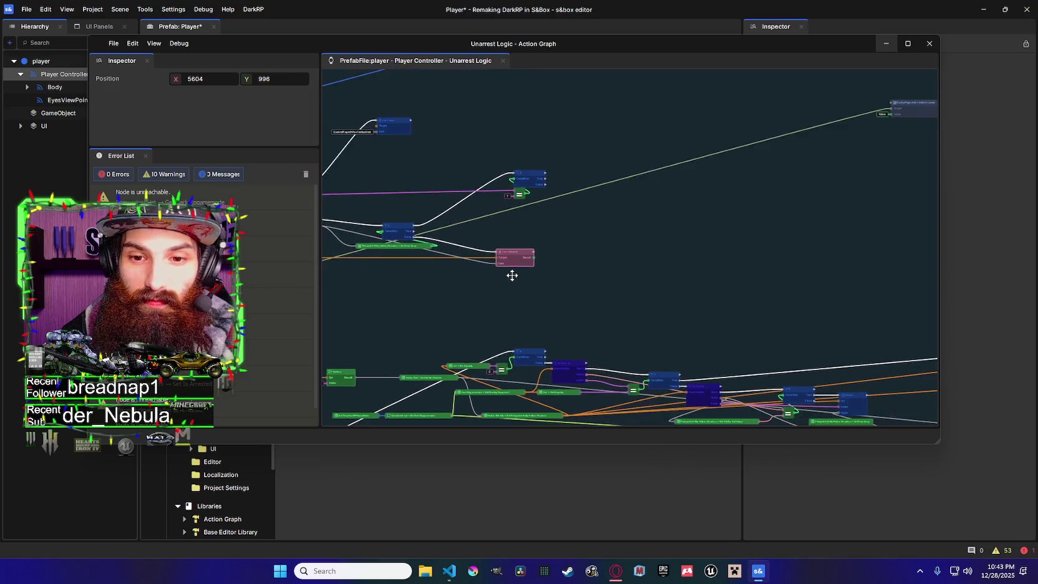
{"action": "left_click_drag", "start_coordinate": [546, 276], "coordinate": [580, 279]}
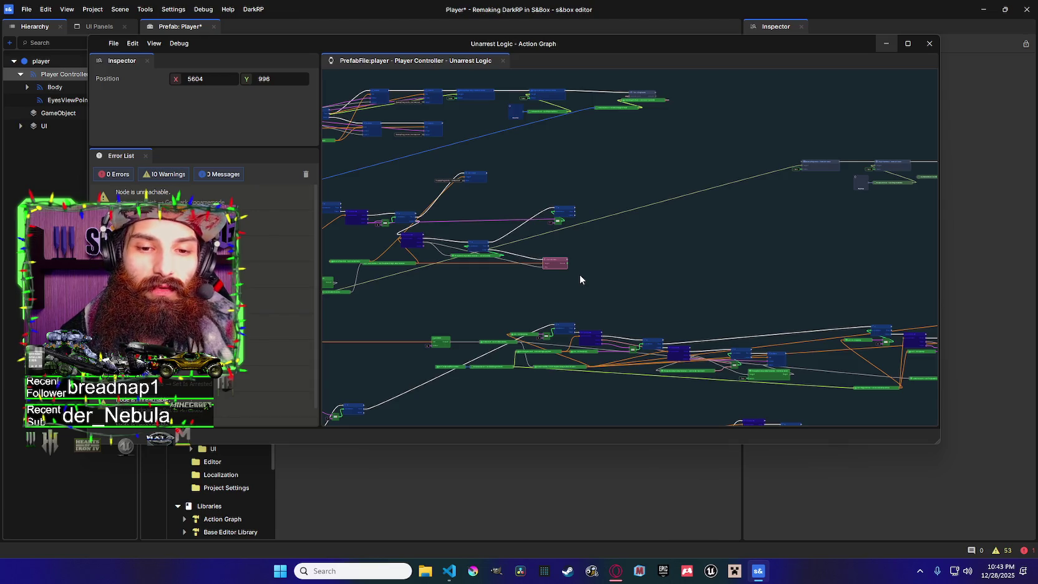
{"action": "mouse_move", "coordinate": [578, 274]}
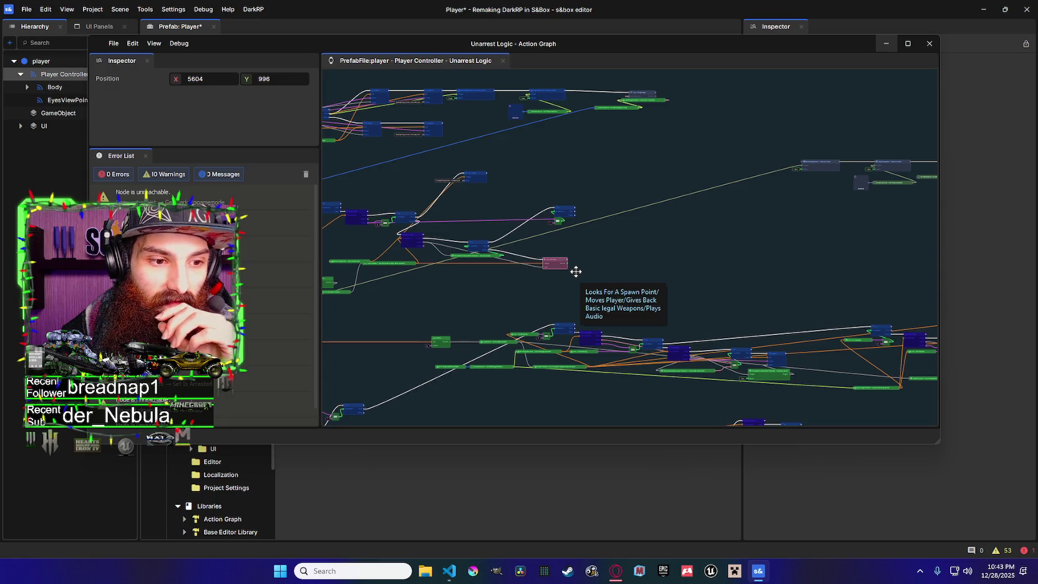
{"action": "scroll", "coordinate": [578, 260], "scroll_direction": "left", "scroll_amount": 3}
{"action": "scroll", "coordinate": [579, 258], "scroll_direction": "up", "scroll_amount": 3}
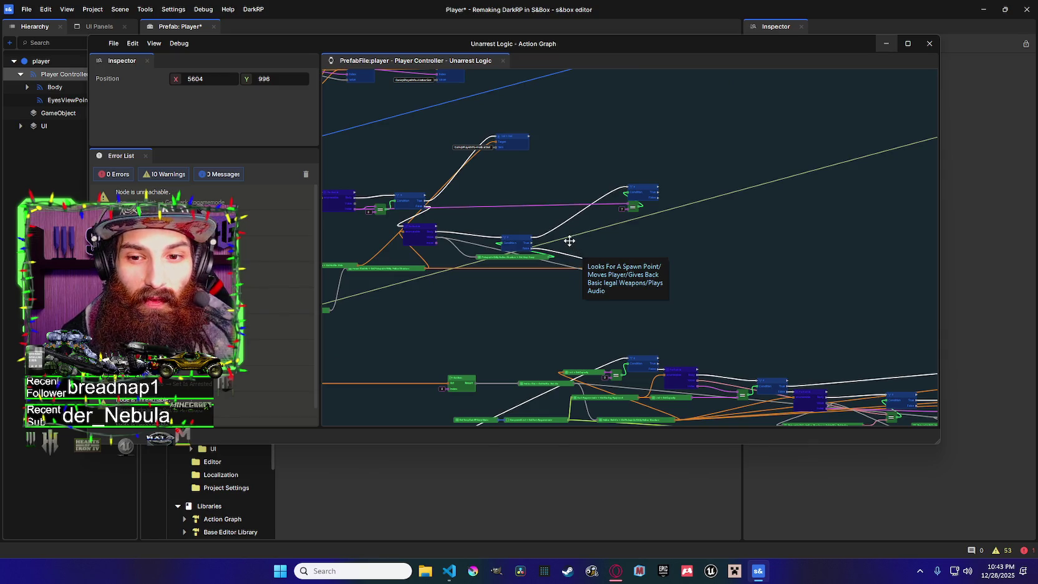
{"action": "scroll", "coordinate": [564, 246], "scroll_direction": "down", "scroll_amount": 1}
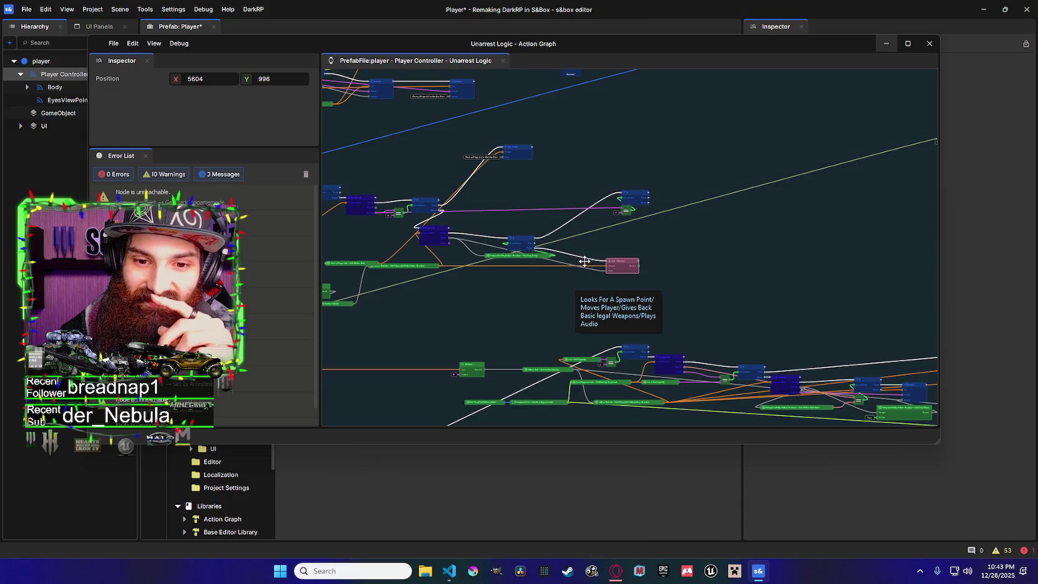
{"action": "scroll", "coordinate": [589, 252], "scroll_direction": "up", "scroll_amount": 2}
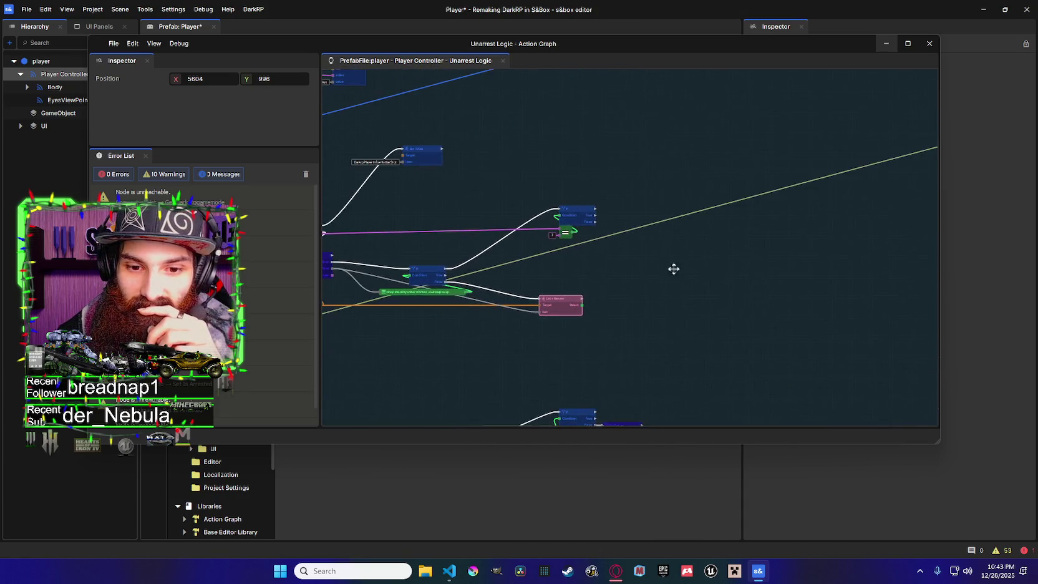
{"action": "scroll", "coordinate": [622, 256], "scroll_direction": "down", "scroll_amount": 1}
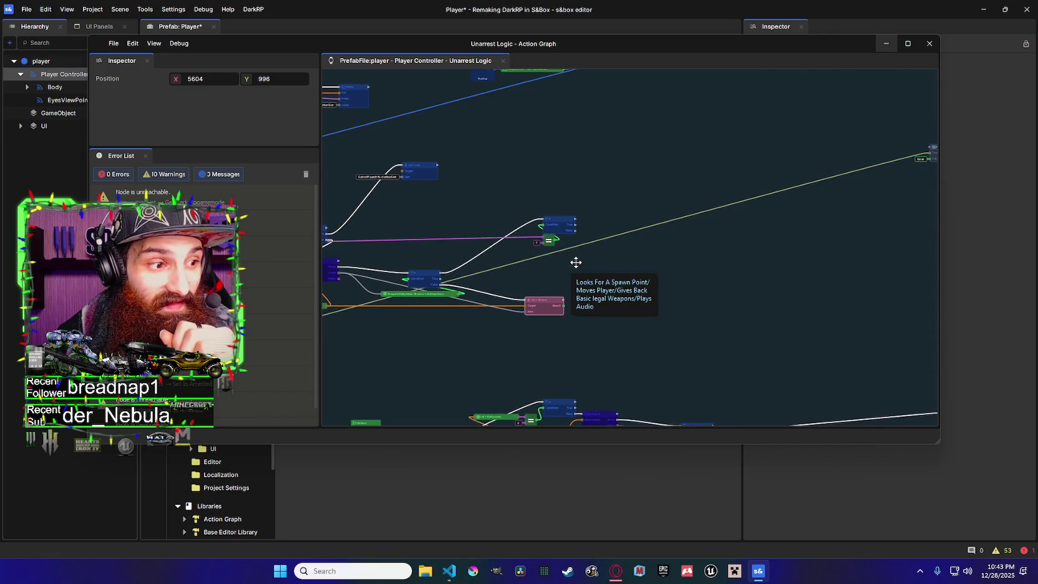
{"action": "scroll", "coordinate": [581, 262], "scroll_direction": "up", "scroll_amount": 1}
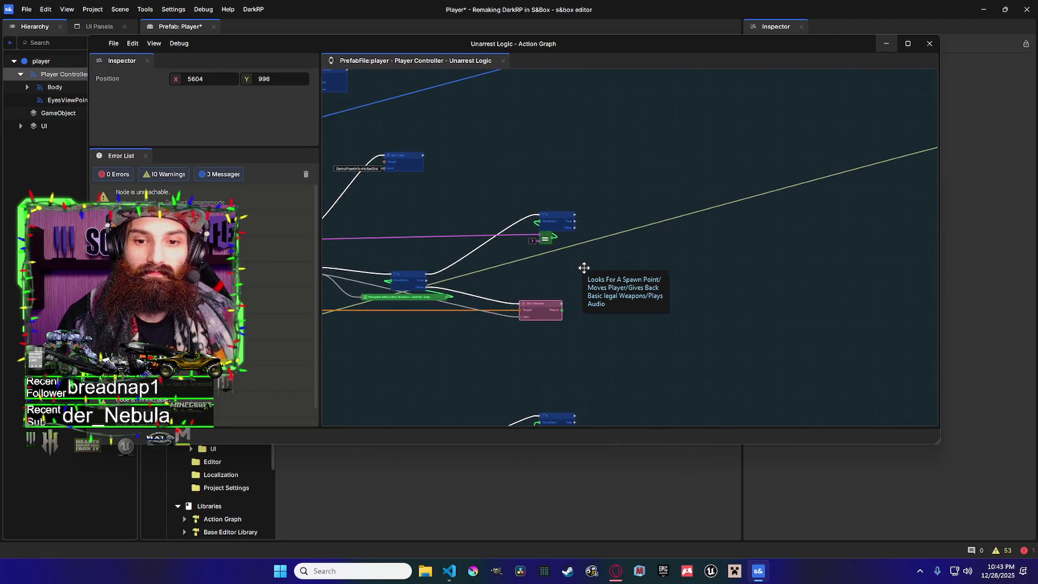
{"action": "scroll", "coordinate": [623, 214], "scroll_direction": "down", "scroll_amount": 3}
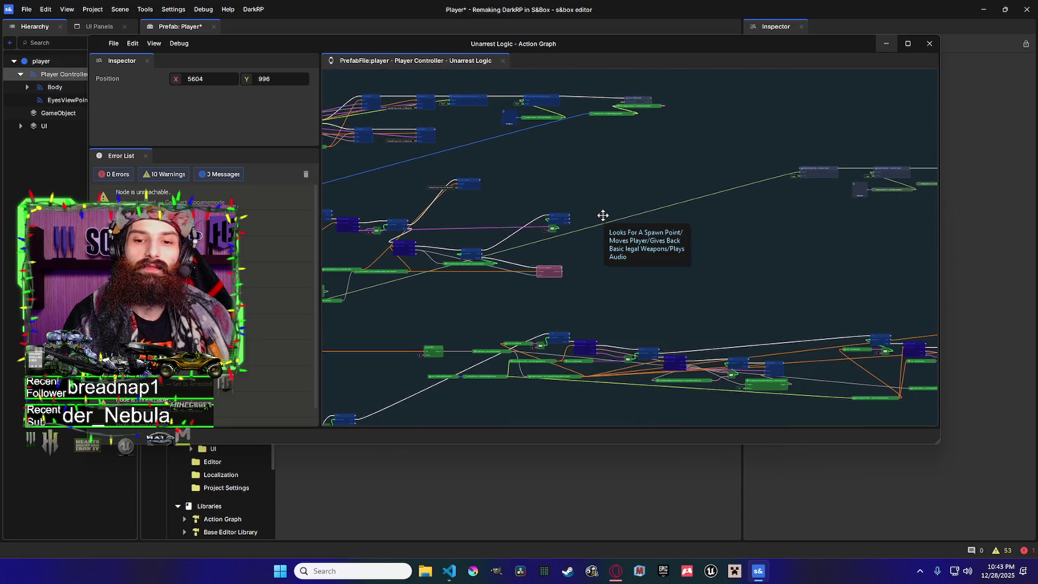
{"action": "scroll", "coordinate": [603, 215], "scroll_direction": "down", "scroll_amount": 1}
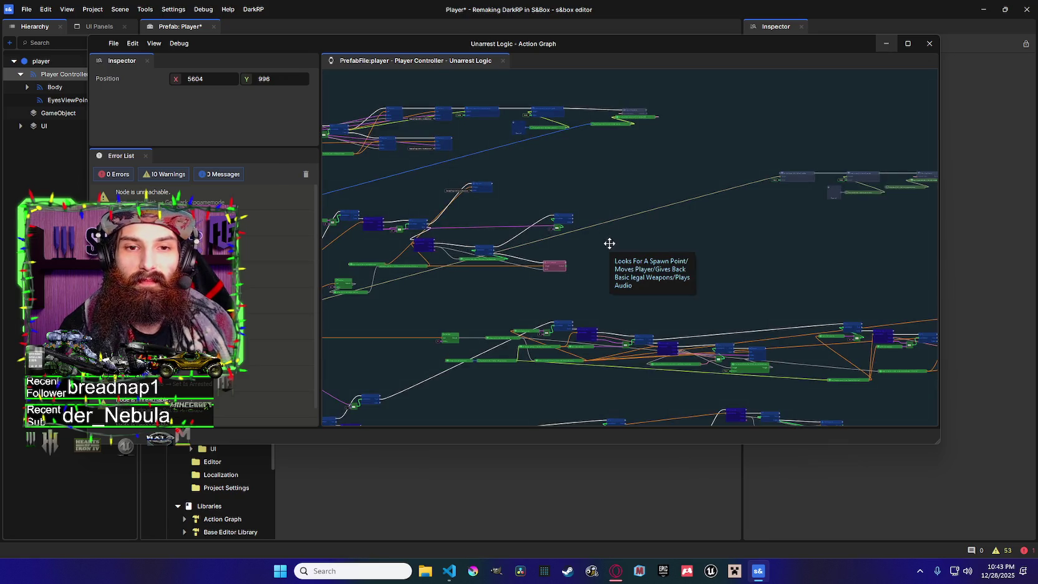
{"action": "scroll", "coordinate": [606, 242], "scroll_direction": "down", "scroll_amount": 1}
{"action": "scroll", "coordinate": [630, 260], "scroll_direction": "down", "scroll_amount": 1}
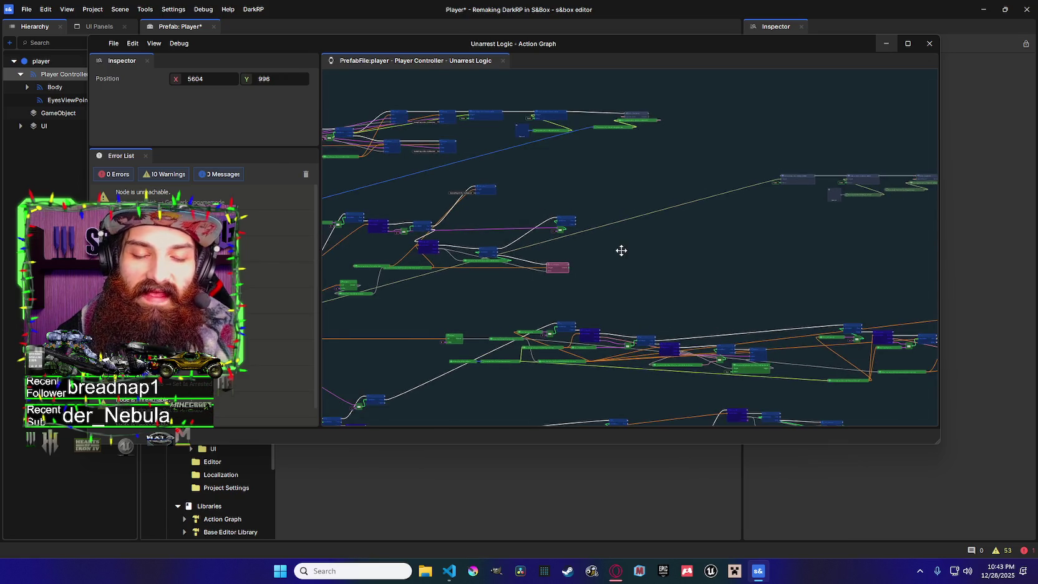
{"action": "scroll", "coordinate": [622, 250], "scroll_direction": "up", "scroll_amount": 1}
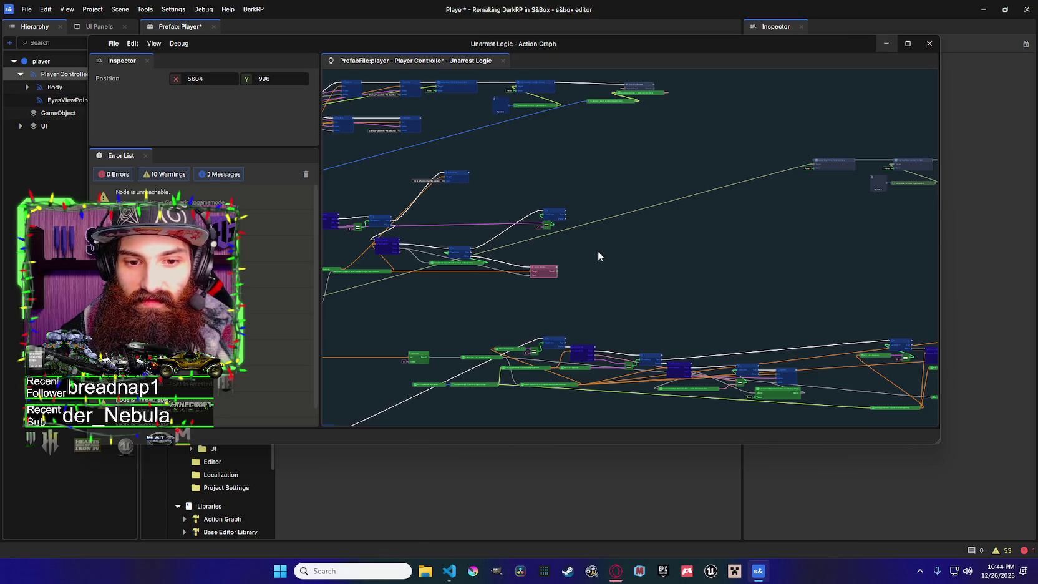
{"action": "scroll", "coordinate": [598, 250], "scroll_direction": "down", "scroll_amount": 1}
{"action": "scroll", "coordinate": [600, 249], "scroll_direction": "up", "scroll_amount": 1}
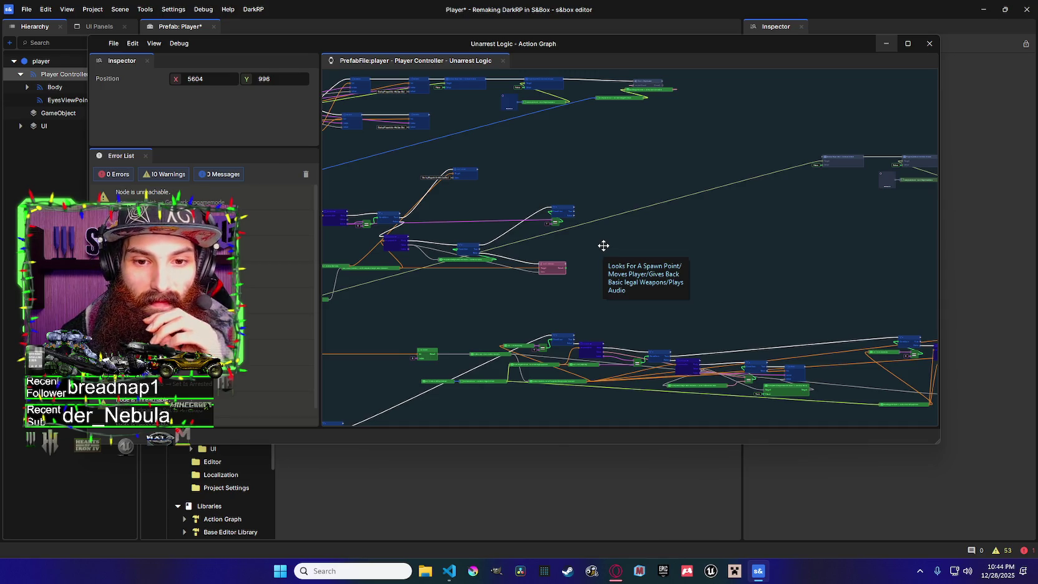
{"action": "mouse_move", "coordinate": [603, 245]}
{"action": "left_mouse_down"}
{"action": "mouse_move", "coordinate": [509, 243]}
{"action": "mouse_move", "coordinate": [578, 237]}
{"action": "left_mouse_up"}
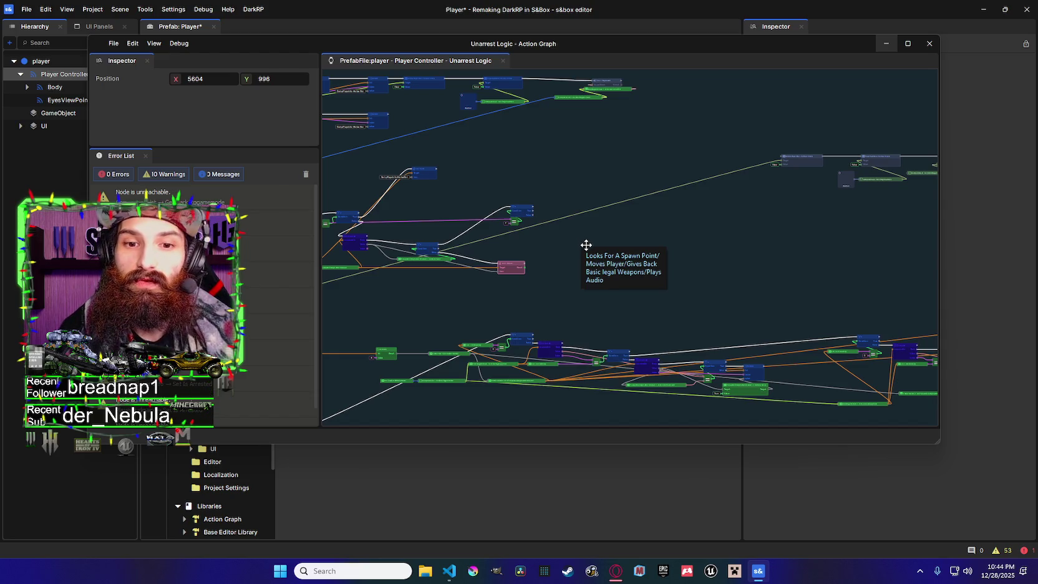
{"action": "scroll", "coordinate": [571, 250], "scroll_direction": "up", "scroll_amount": 1}
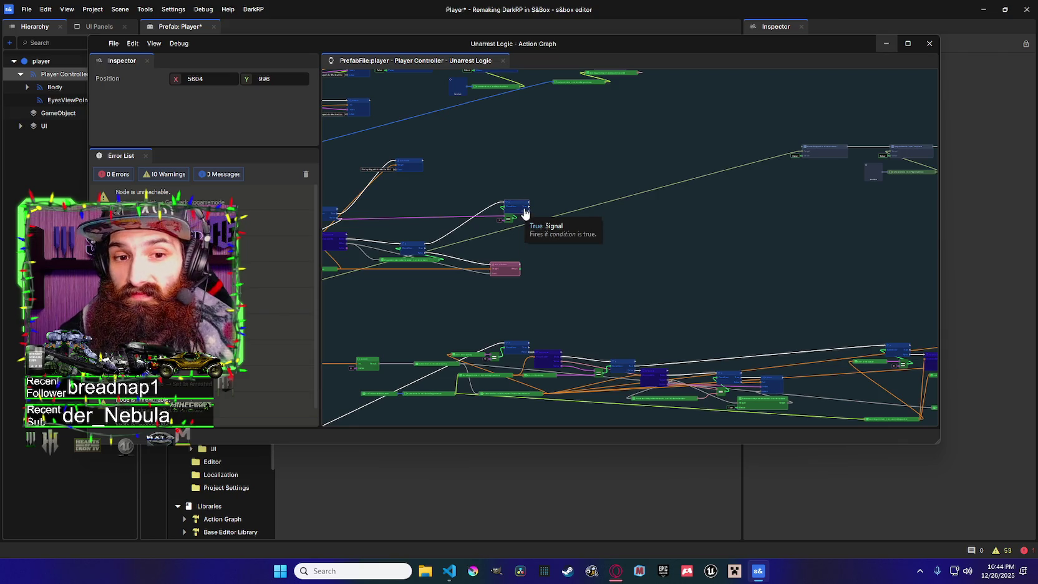
{"action": "scroll", "coordinate": [540, 206], "scroll_direction": "left", "scroll_amount": 2}
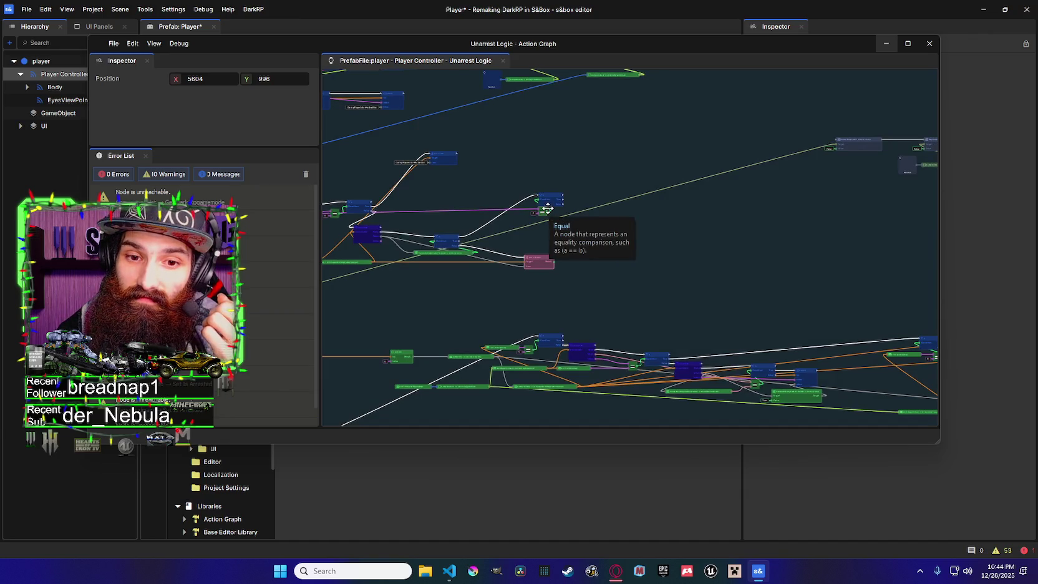
{"action": "scroll", "coordinate": [548, 209], "scroll_direction": "down", "scroll_amount": 1}
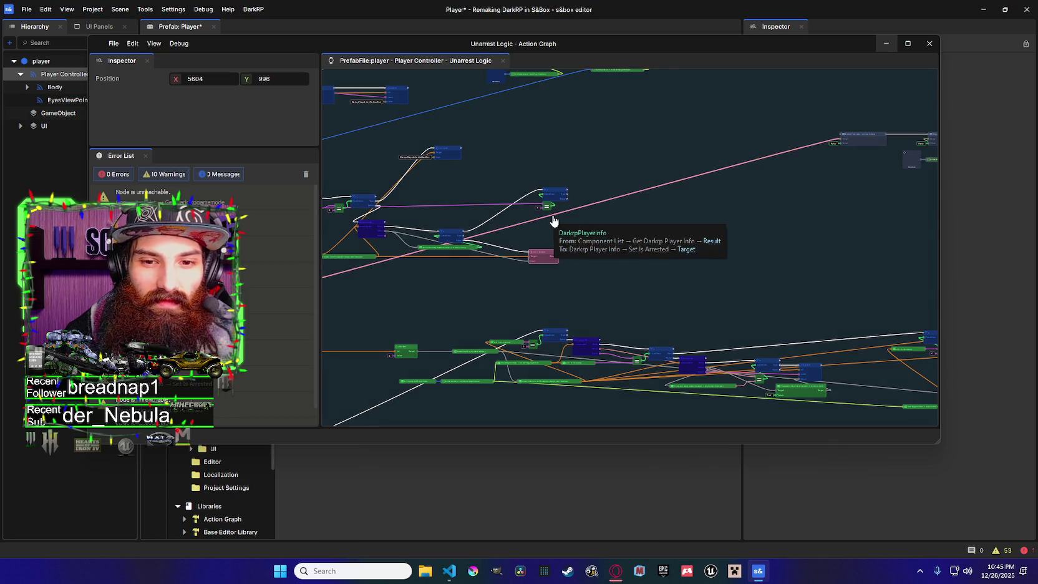
{"action": "mouse_move", "coordinate": [551, 213]}
{"action": "left_mouse_down"}
{"action": "mouse_move", "coordinate": [526, 204]}
{"action": "mouse_move", "coordinate": [545, 213]}
{"action": "left_mouse_up"}
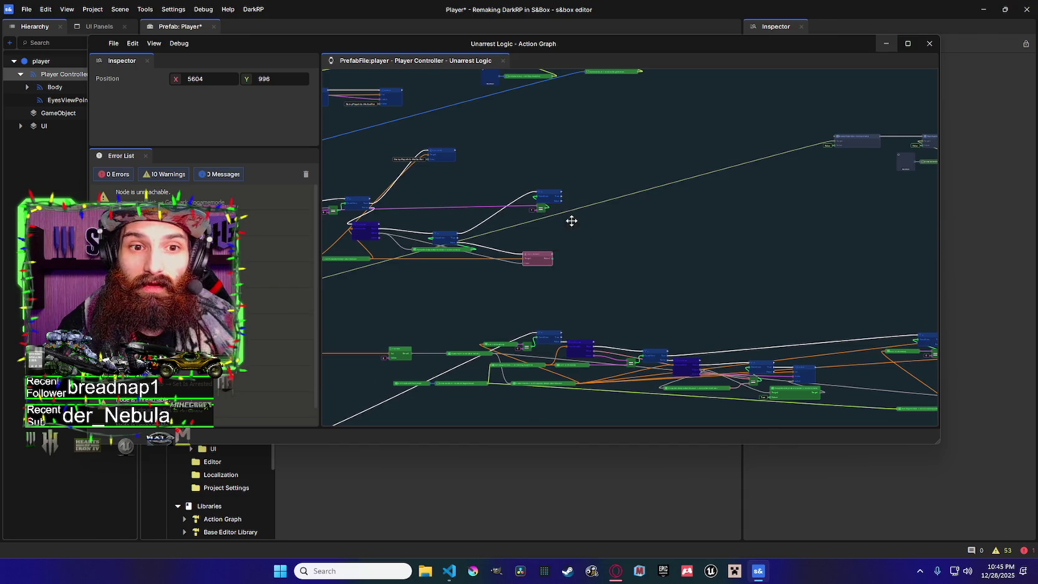
{"action": "scroll", "coordinate": [572, 221], "scroll_direction": "down", "scroll_amount": 1}
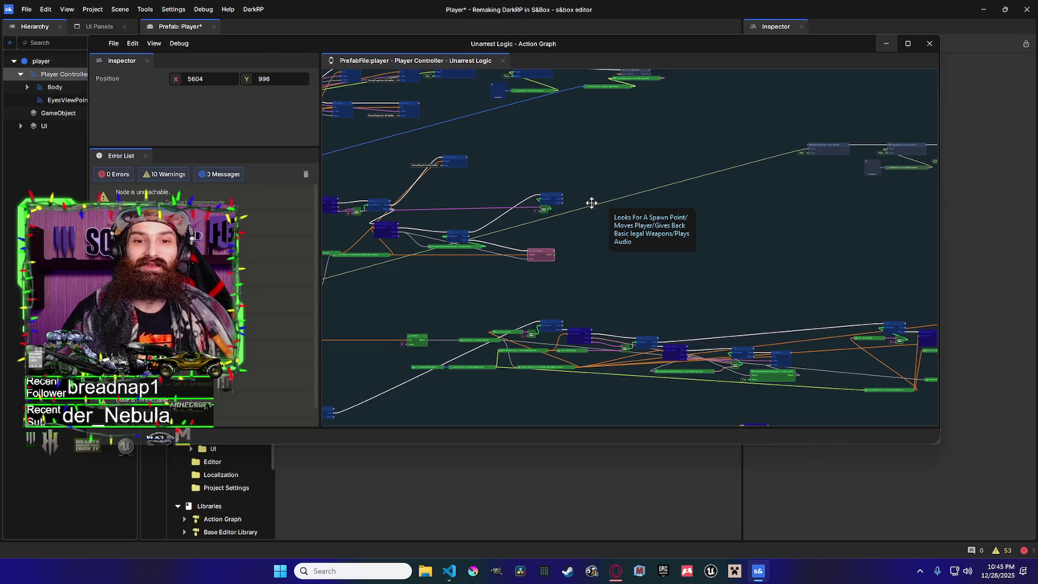
{"action": "scroll", "coordinate": [609, 220], "scroll_direction": "up", "scroll_amount": 2}
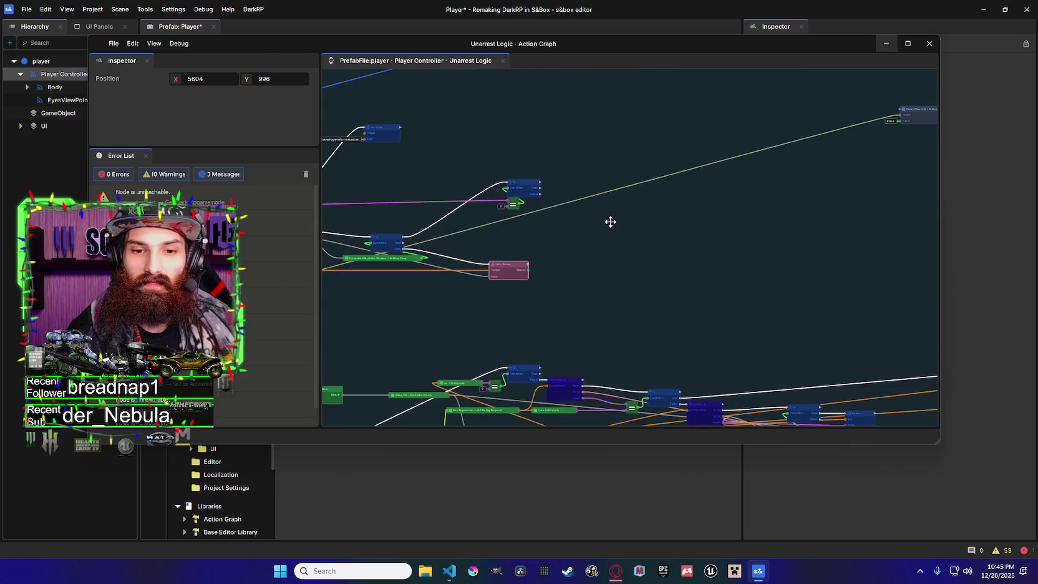
{"action": "scroll", "coordinate": [717, 225], "scroll_direction": "left", "scroll_amount": 3}
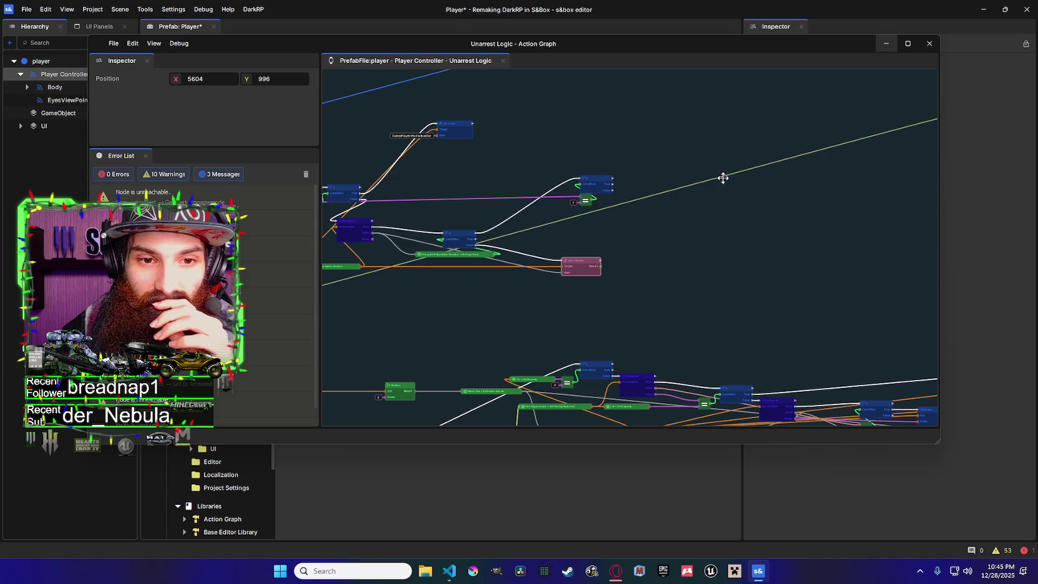
Shift the upper List node a little right and down on the canvas
{"action": "left_click_drag", "start_coordinate": [469, 127], "coordinate": [520, 144]}
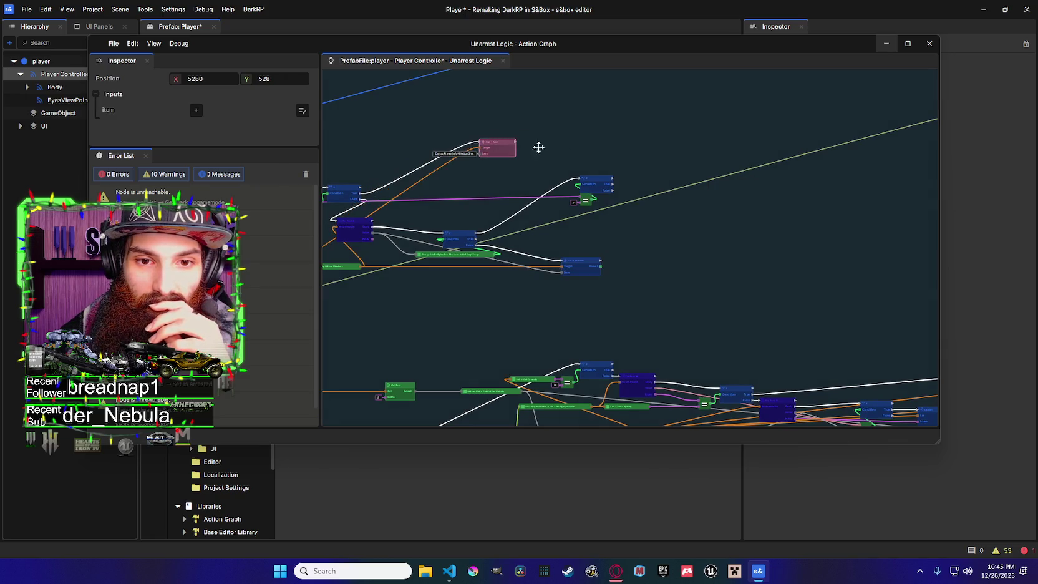
{"action": "scroll", "coordinate": [656, 198], "scroll_direction": "right", "scroll_amount": 2}
{"action": "scroll", "coordinate": [591, 197], "scroll_direction": "right", "scroll_amount": 2}
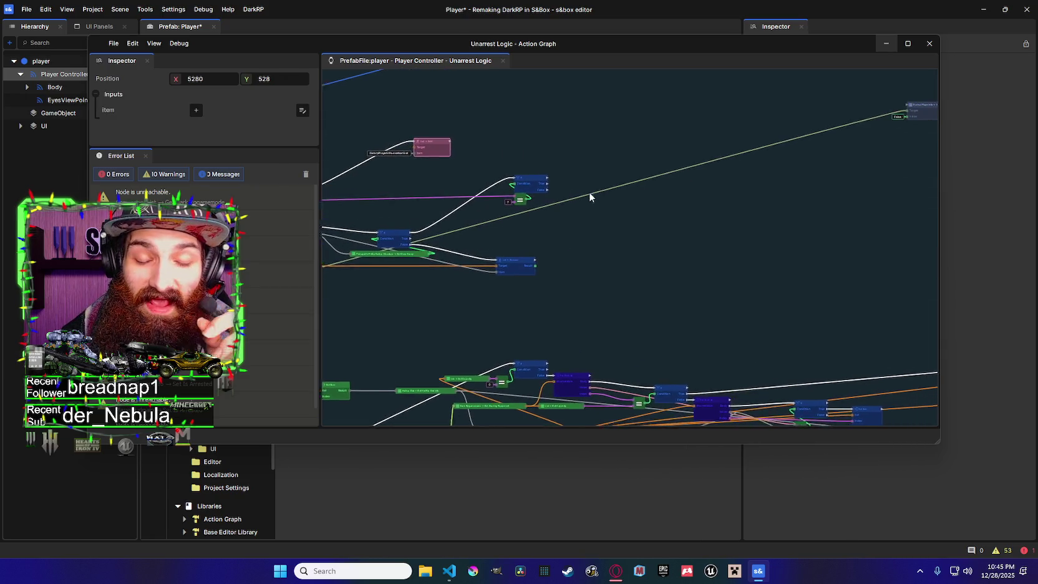
{"action": "scroll", "coordinate": [591, 198], "scroll_direction": "right", "scroll_amount": 2}
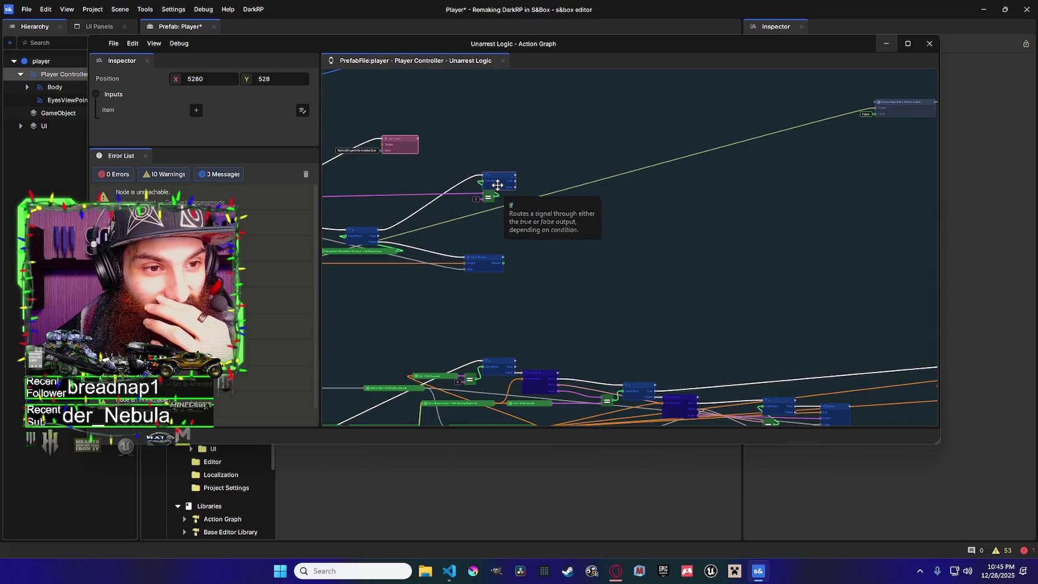
{"action": "scroll", "coordinate": [538, 191], "scroll_direction": "down", "scroll_amount": 3}
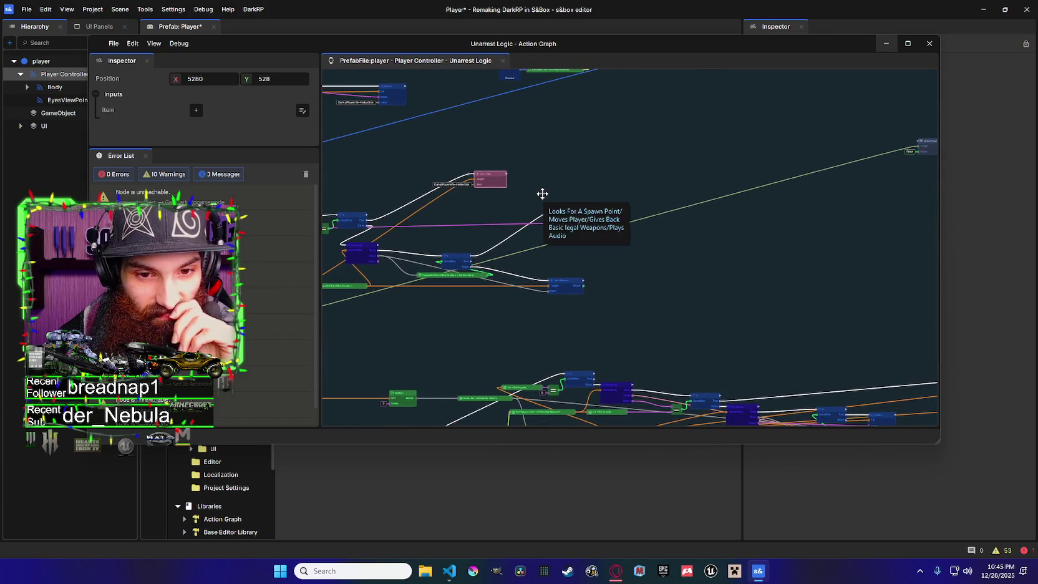
{"action": "scroll", "coordinate": [552, 218], "scroll_direction": "down", "scroll_amount": 2}
{"action": "scroll", "coordinate": [551, 217], "scroll_direction": "right", "scroll_amount": 2}
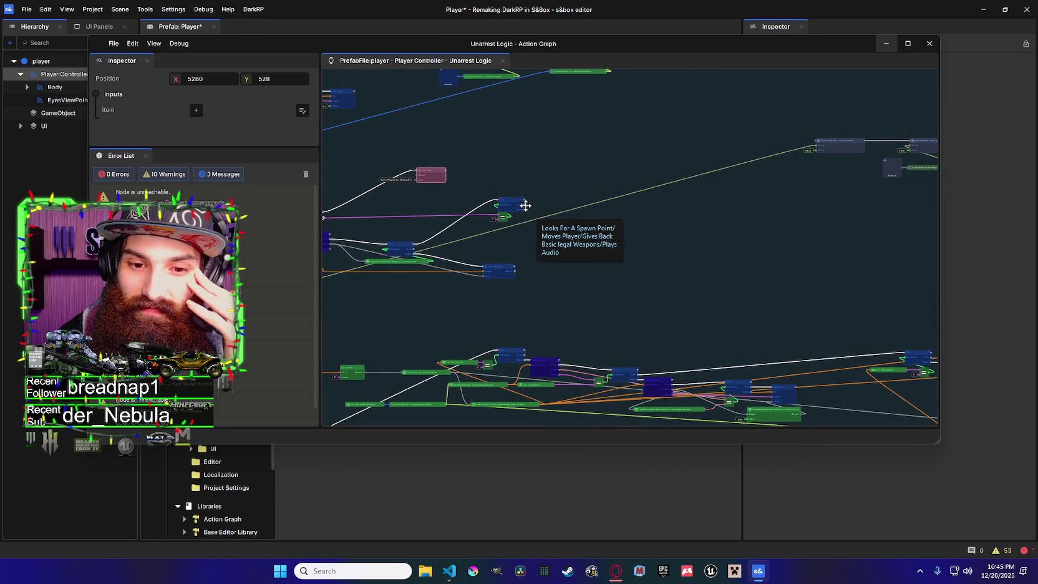
{"action": "scroll", "coordinate": [514, 208], "scroll_direction": "up", "scroll_amount": 2}
{"action": "scroll", "coordinate": [565, 201], "scroll_direction": "left", "scroll_amount": 2}
{"action": "scroll", "coordinate": [587, 181], "scroll_direction": "down", "scroll_amount": 1}
{"action": "scroll", "coordinate": [543, 180], "scroll_direction": "right", "scroll_amount": 3}
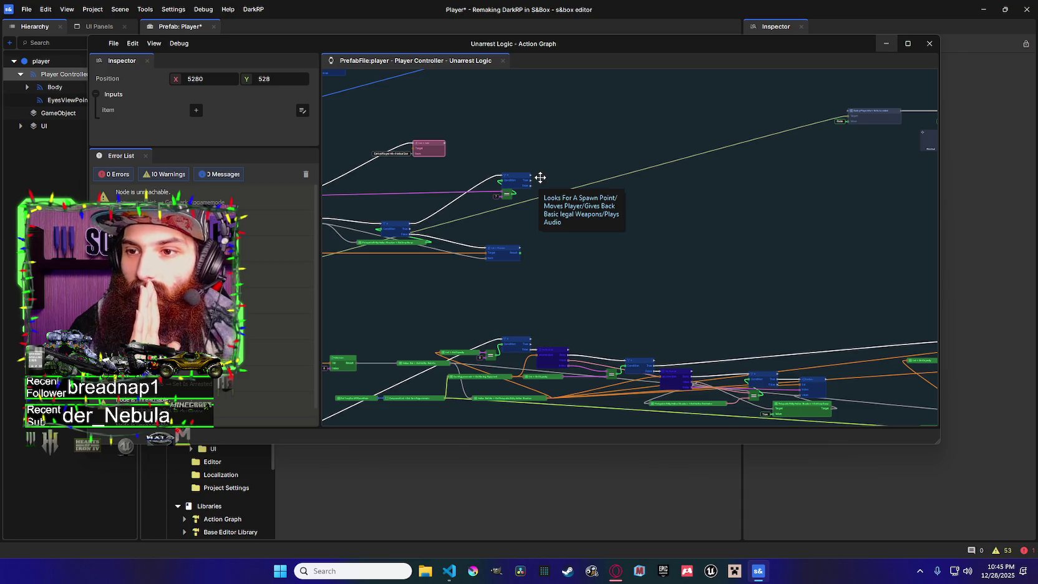
{"action": "scroll", "coordinate": [562, 194], "scroll_direction": "left", "scroll_amount": 3}
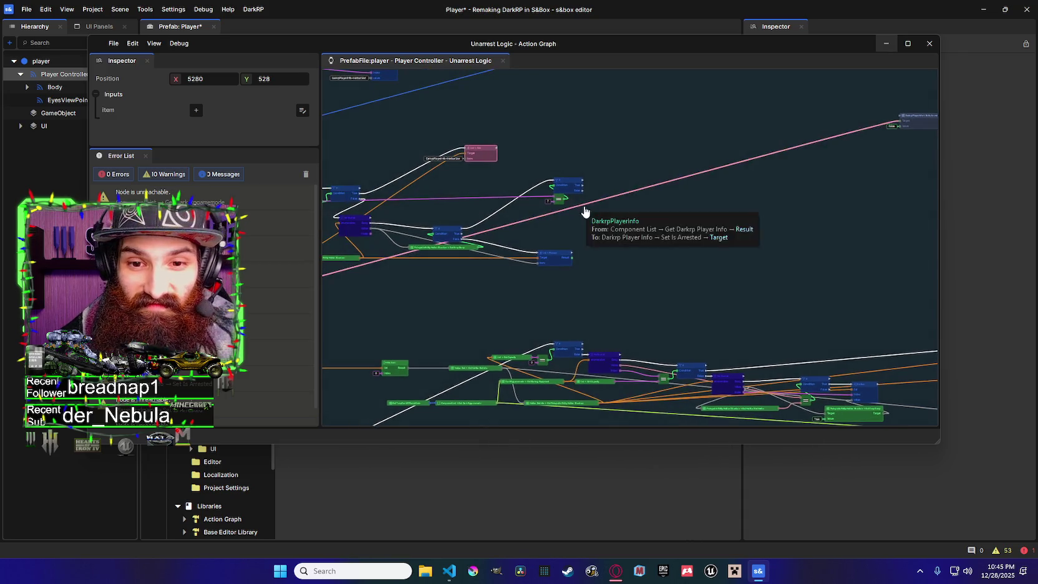
{"action": "scroll", "coordinate": [584, 205], "scroll_direction": "down", "scroll_amount": 2}
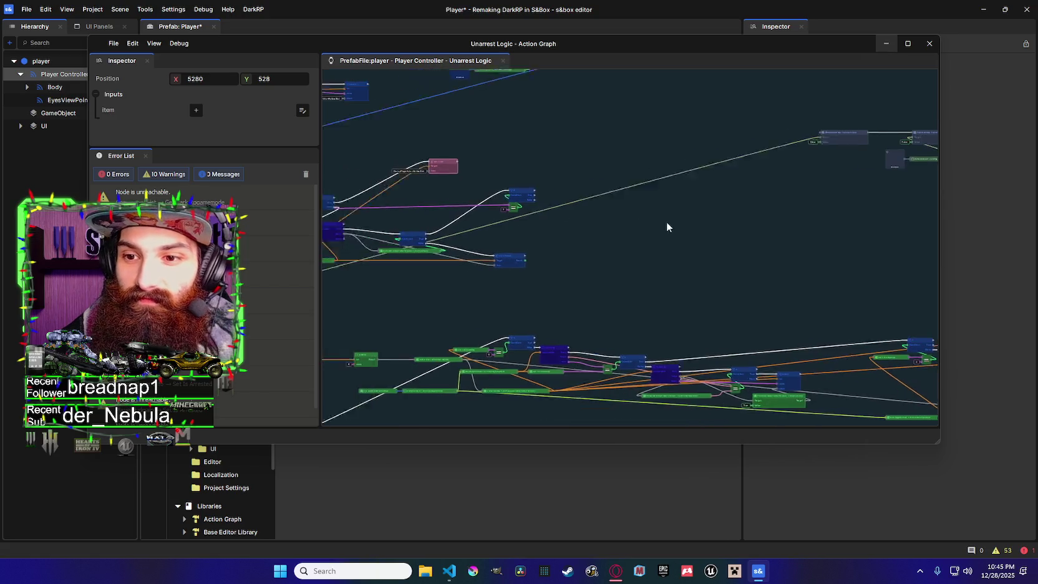
{"action": "scroll", "coordinate": [558, 216], "scroll_direction": "up", "scroll_amount": 4}
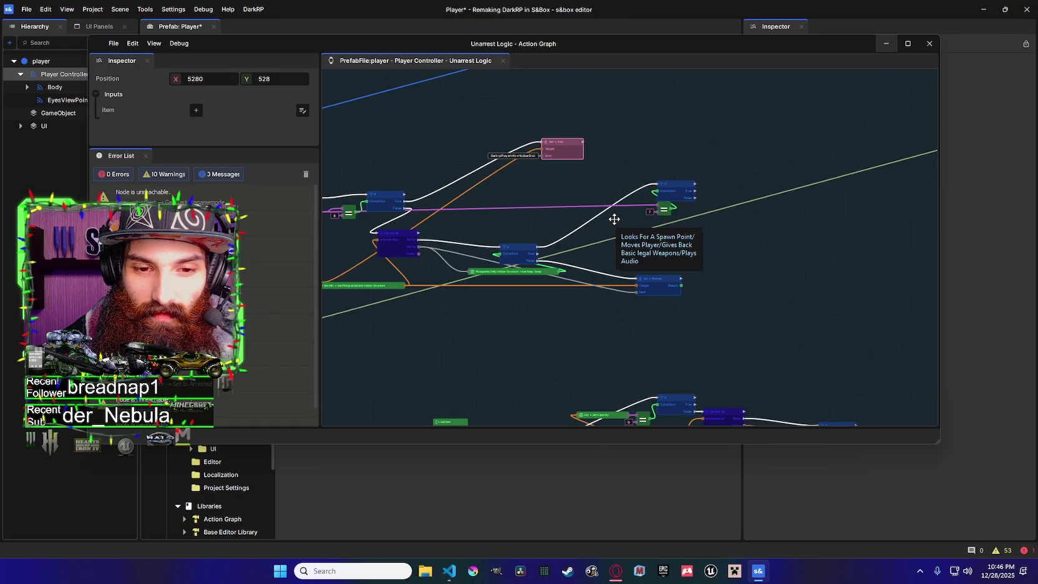
{"action": "scroll", "coordinate": [580, 212], "scroll_direction": "down", "scroll_amount": 2}
{"action": "scroll", "coordinate": [437, 206], "scroll_direction": "down", "scroll_amount": 3}
{"action": "scroll", "coordinate": [568, 200], "scroll_direction": "up", "scroll_amount": 5}
Duplicate the List node and wire the If's True output and the copy's list and item inputs
{"action": "left_click", "coordinate": [563, 273]}
{"action": "key", "text": "ctrl+c"}
{"action": "key", "text": "ctrl+v"}
{"action": "mouse_move", "coordinate": [632, 183]}
{"action": "left_mouse_down"}
{"action": "mouse_move", "coordinate": [730, 191]}
{"action": "mouse_move", "coordinate": [418, 274]}
{"action": "left_mouse_up"}
{"action": "left_click_drag", "start_coordinate": [730, 192], "coordinate": [438, 240]}
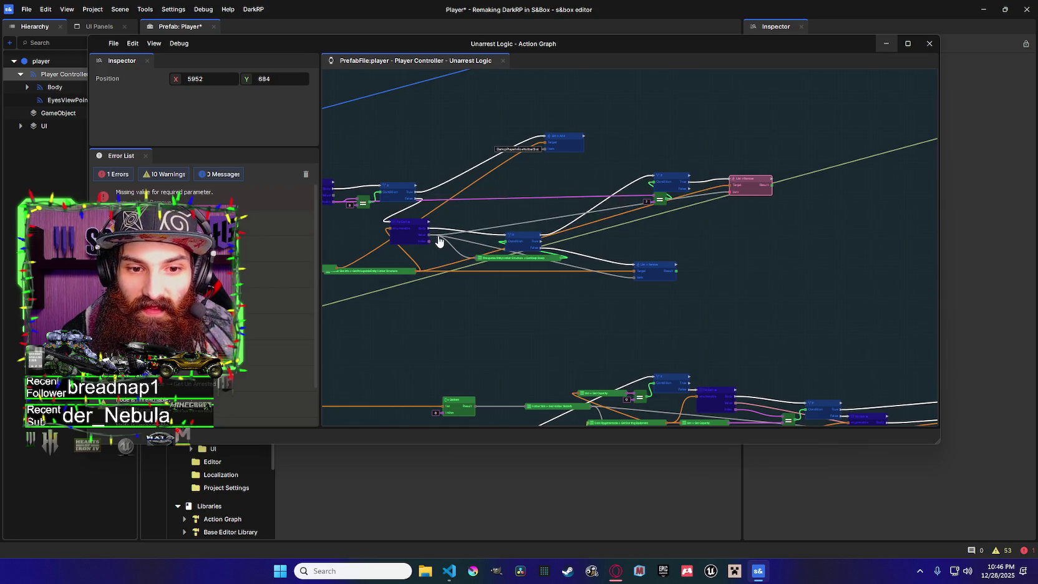
Position the new List node beside the If node
{"action": "left_click_drag", "start_coordinate": [750, 178], "coordinate": [730, 181]}
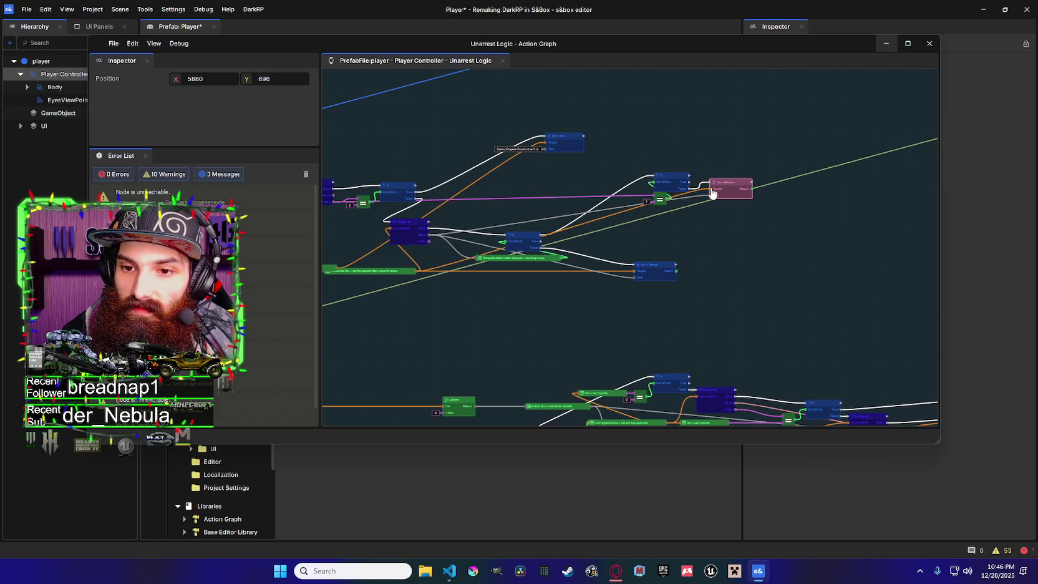
{"action": "left_click_drag", "start_coordinate": [726, 189], "coordinate": [717, 195]}
{"action": "scroll", "coordinate": [718, 195], "scroll_direction": "down", "scroll_amount": 5}
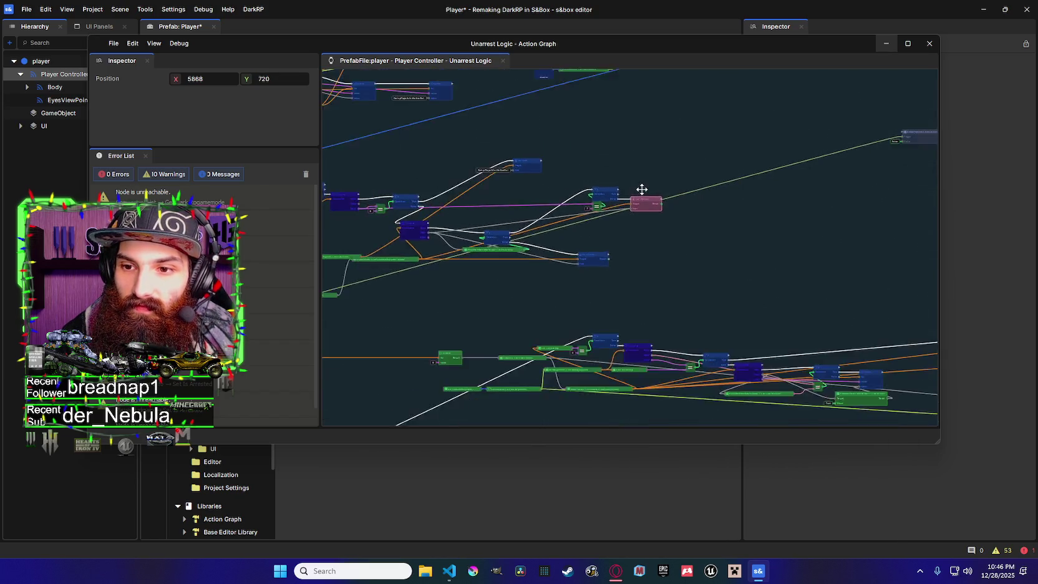
{"action": "scroll", "coordinate": [531, 192], "scroll_direction": "down", "scroll_amount": 1}
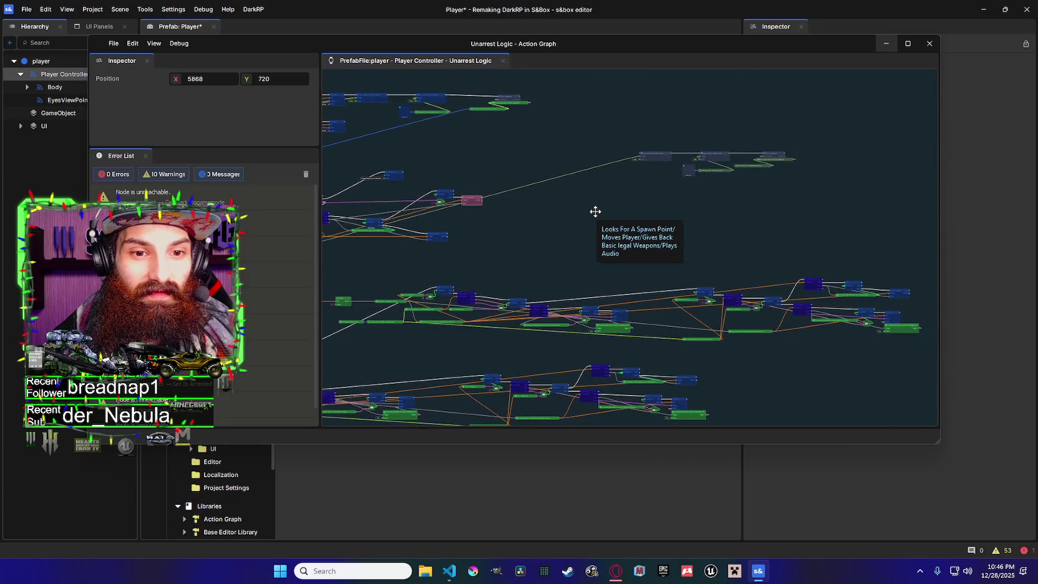
{"action": "scroll", "coordinate": [609, 213], "scroll_direction": "up", "scroll_amount": 1}
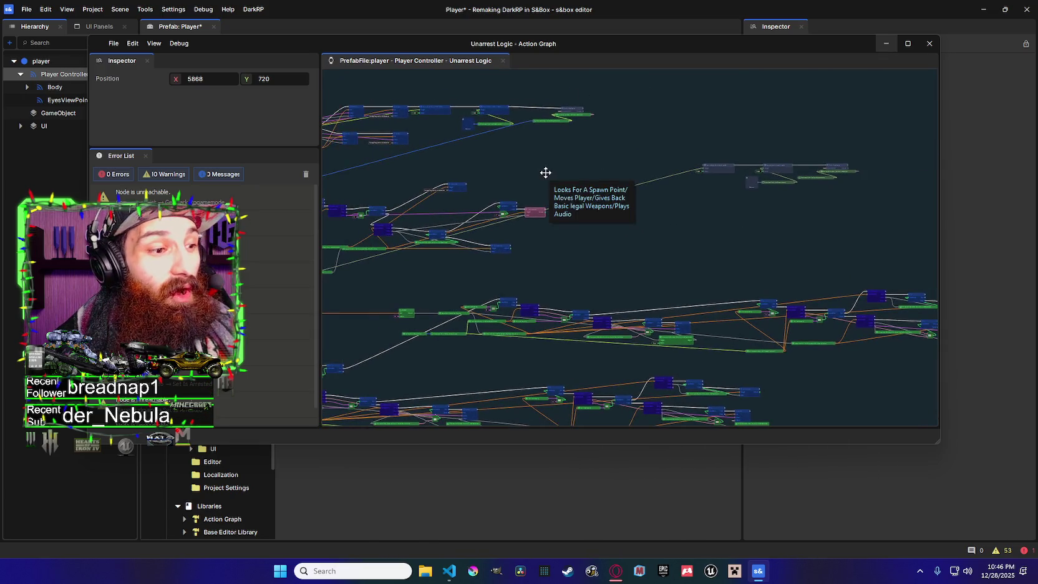
{"action": "scroll", "coordinate": [537, 173], "scroll_direction": "up", "scroll_amount": 1}
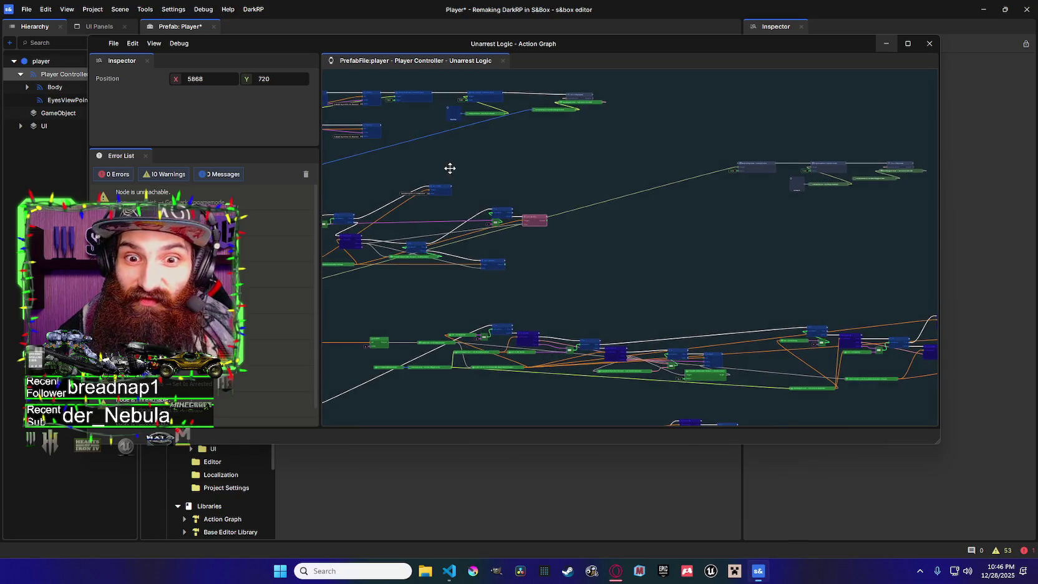
{"action": "scroll", "coordinate": [536, 193], "scroll_direction": "down", "scroll_amount": 1}
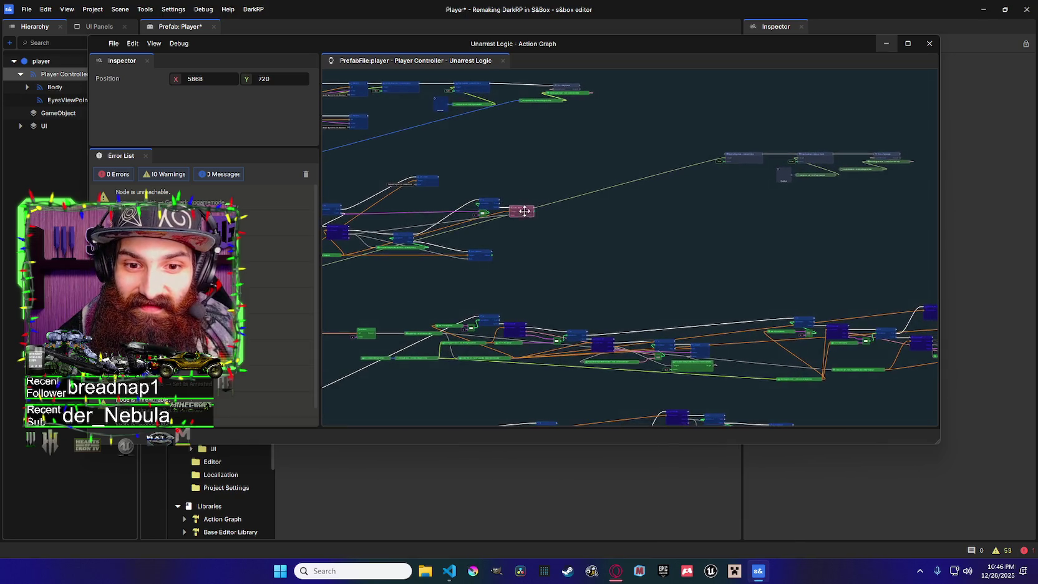
Nudge the comparison node that checks against 7 slightly down
{"action": "left_click", "coordinate": [491, 201]}
{"action": "mouse_move", "coordinate": [494, 199]}
{"action": "left_mouse_down"}
{"action": "mouse_move", "coordinate": [490, 217]}
{"action": "mouse_move", "coordinate": [488, 209]}
{"action": "left_mouse_up"}
{"action": "scroll", "coordinate": [678, 149], "scroll_direction": "right", "scroll_amount": 3}
{"action": "scroll", "coordinate": [692, 148], "scroll_direction": "left", "scroll_amount": 3}
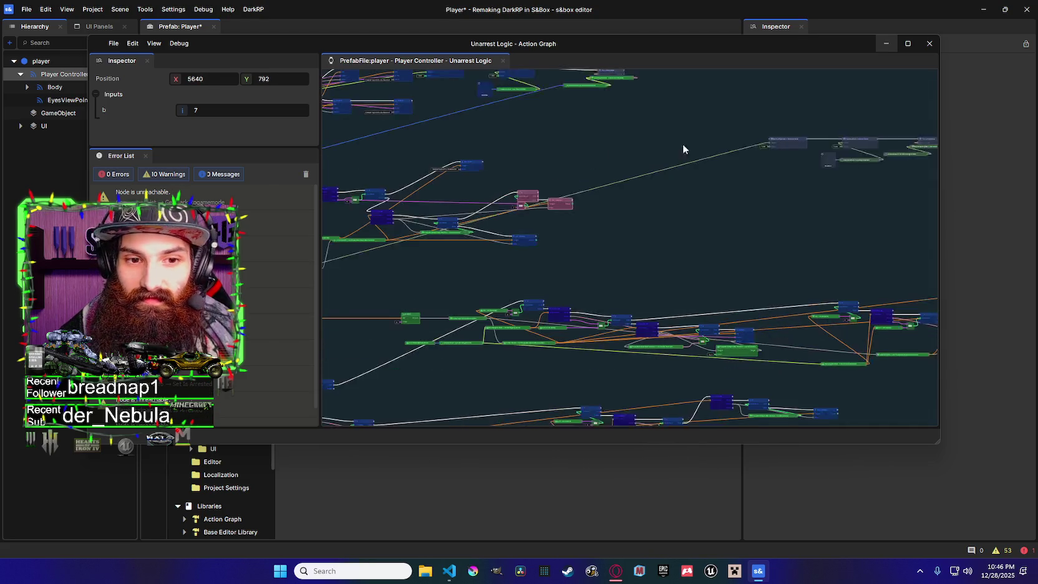
Continue List Add's Done into the right-hand chain and feed its item from the For Each loop
{"action": "left_click", "coordinate": [499, 163]}
{"action": "scroll", "coordinate": [487, 162], "scroll_direction": "right", "scroll_amount": 2}
{"action": "left_click_drag", "start_coordinate": [472, 163], "coordinate": [510, 152]}
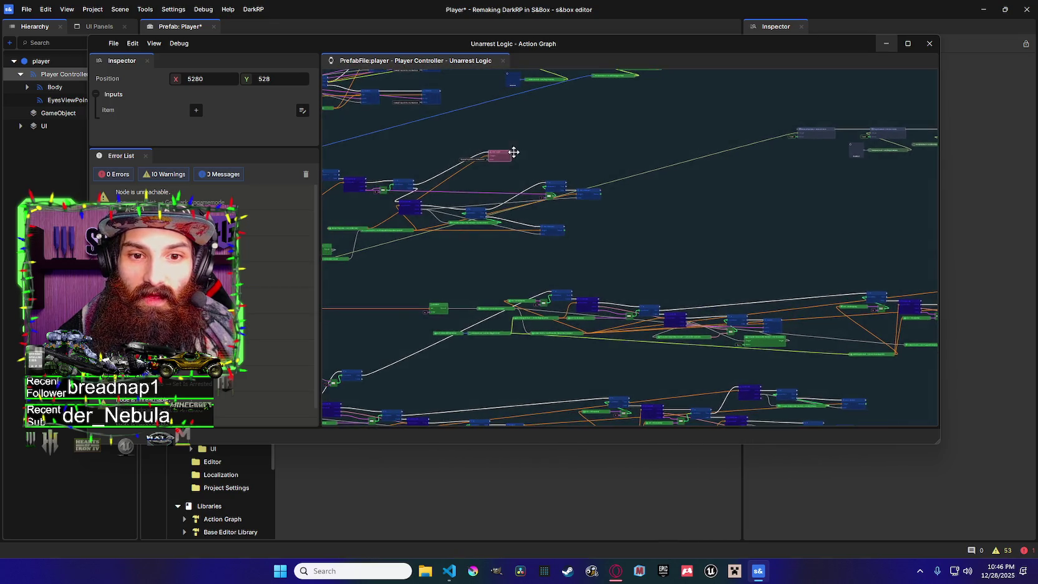
{"action": "mouse_move", "coordinate": [511, 157]}
{"action": "left_mouse_down"}
{"action": "mouse_move", "coordinate": [783, 146]}
{"action": "mouse_move", "coordinate": [799, 132]}
{"action": "left_mouse_up"}
{"action": "scroll", "coordinate": [604, 173], "scroll_direction": "left", "scroll_amount": 3}
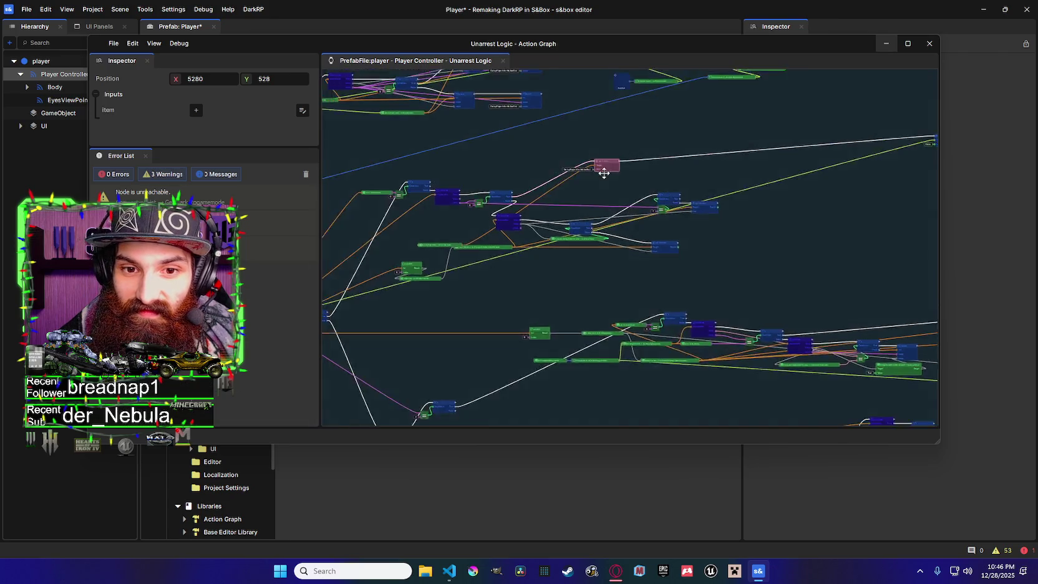
{"action": "scroll", "coordinate": [603, 174], "scroll_direction": "up", "scroll_amount": 3}
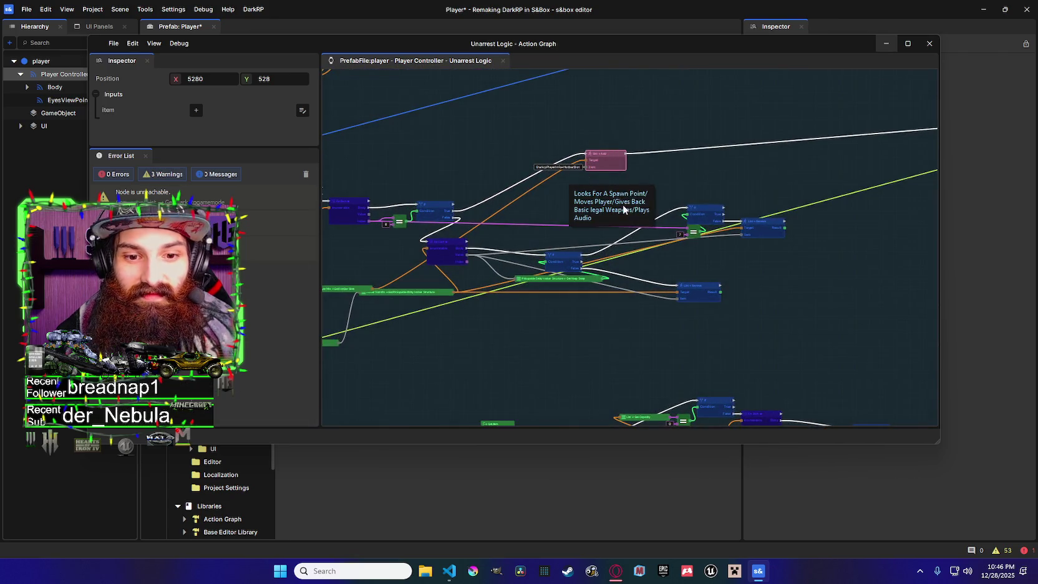
{"action": "left_click_drag", "start_coordinate": [369, 214], "coordinate": [586, 167]}
{"action": "scroll", "coordinate": [590, 175], "scroll_direction": "down", "scroll_amount": 3}
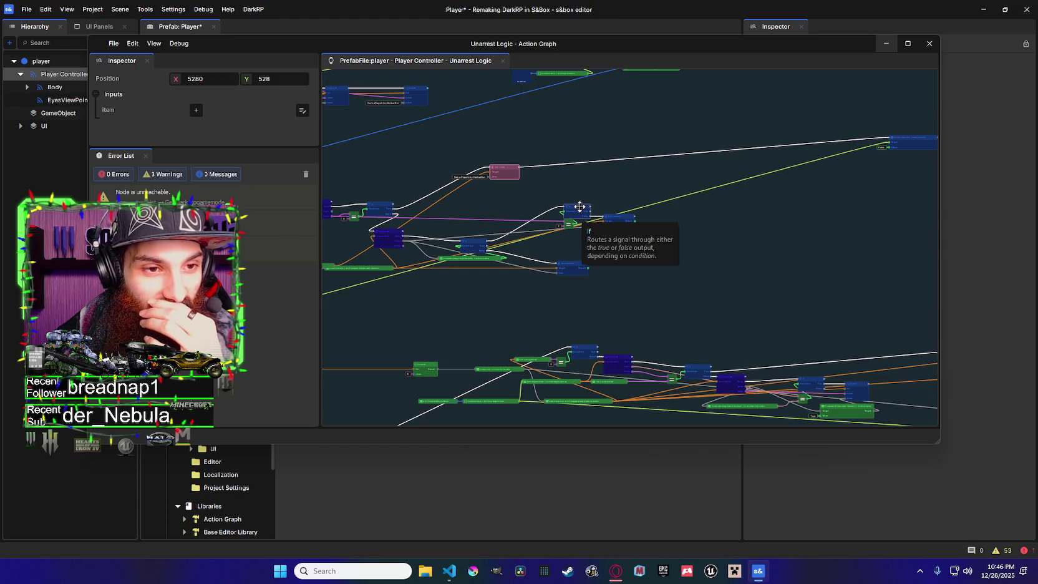
{"action": "scroll", "coordinate": [599, 199], "scroll_direction": "down", "scroll_amount": 1}
Box-select the right-hand node group and move it up into line
{"action": "mouse_move", "coordinate": [618, 192]}
{"action": "left_mouse_down"}
{"action": "mouse_move", "coordinate": [494, 160]}
{"action": "mouse_move", "coordinate": [658, 174]}
{"action": "left_mouse_up"}
{"action": "scroll", "coordinate": [584, 161], "scroll_direction": "down", "scroll_amount": 5}
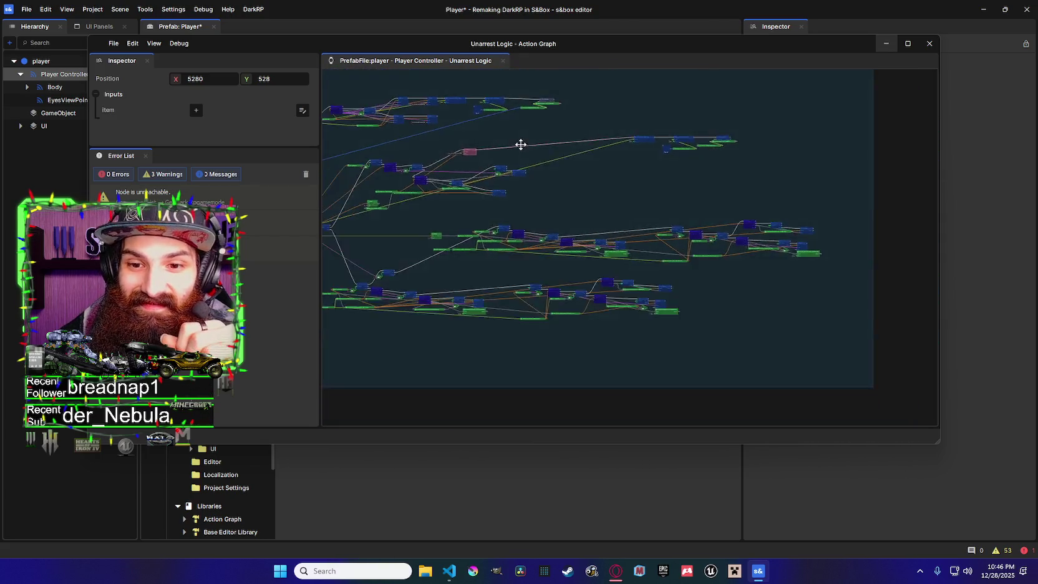
{"action": "scroll", "coordinate": [521, 145], "scroll_direction": "down", "scroll_amount": 1}
{"action": "left_click_drag", "start_coordinate": [853, 134], "coordinate": [561, 150]}
{"action": "mouse_move", "coordinate": [474, 150]}
{"action": "left_mouse_down"}
{"action": "mouse_move", "coordinate": [483, 136]}
{"action": "mouse_move", "coordinate": [508, 159]}
{"action": "left_mouse_up"}
{"action": "scroll", "coordinate": [528, 158], "scroll_direction": "up", "scroll_amount": 5}
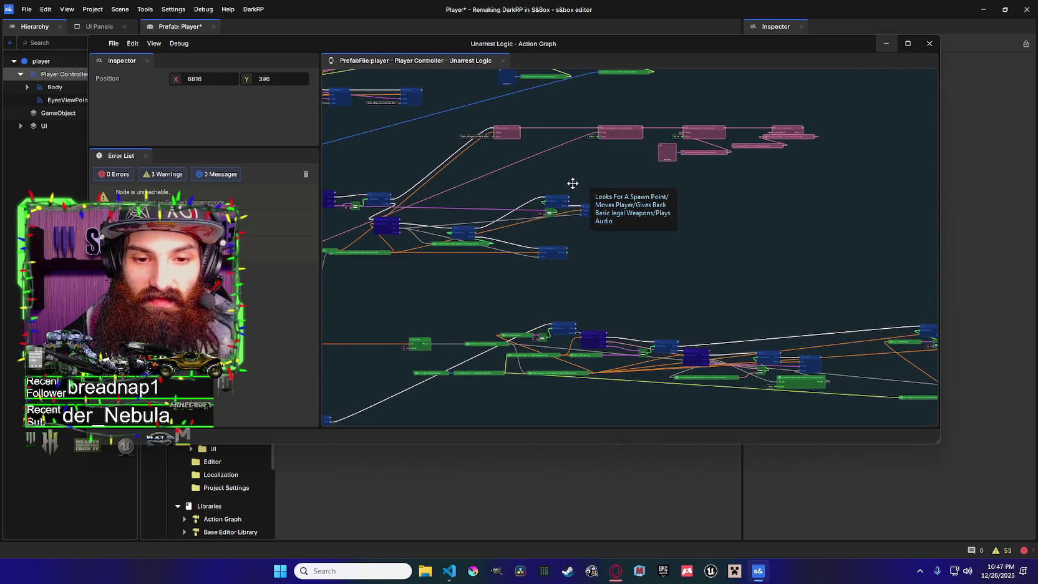
{"action": "left_click", "coordinate": [387, 218]}
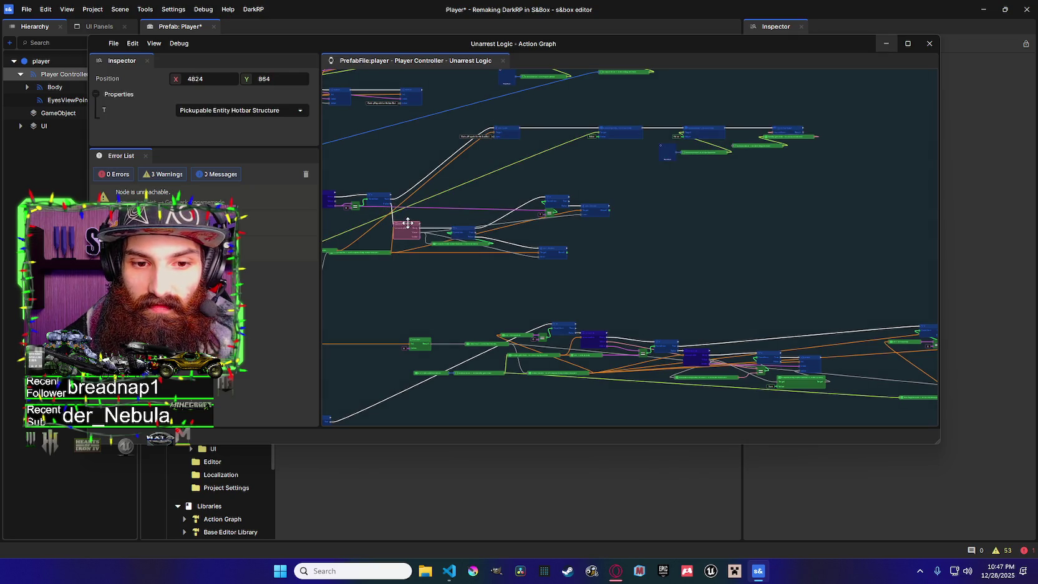
{"action": "scroll", "coordinate": [587, 204], "scroll_direction": "up", "scroll_amount": 5}
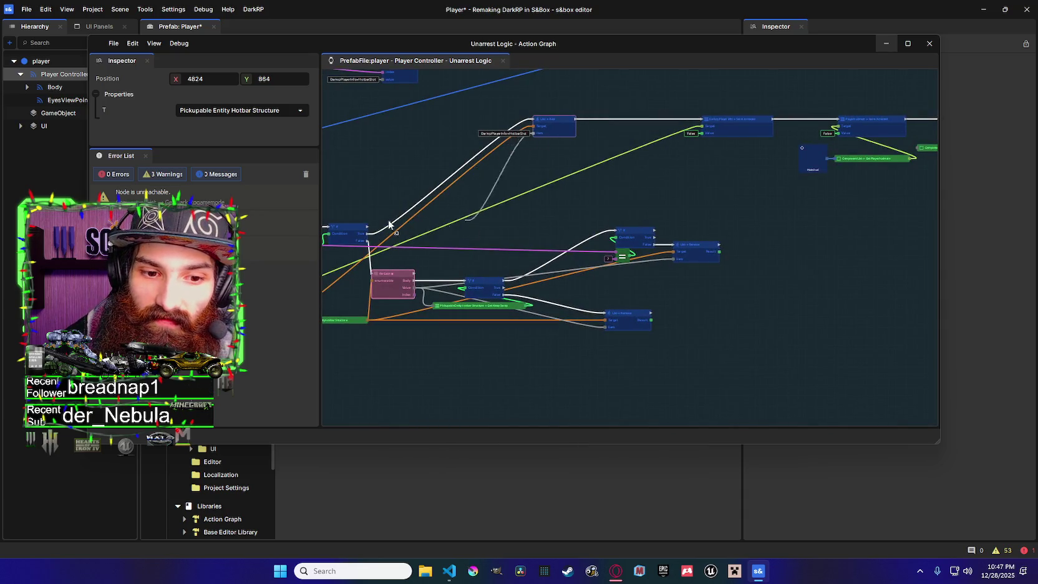
{"action": "left_click_drag", "start_coordinate": [387, 220], "coordinate": [460, 232]}
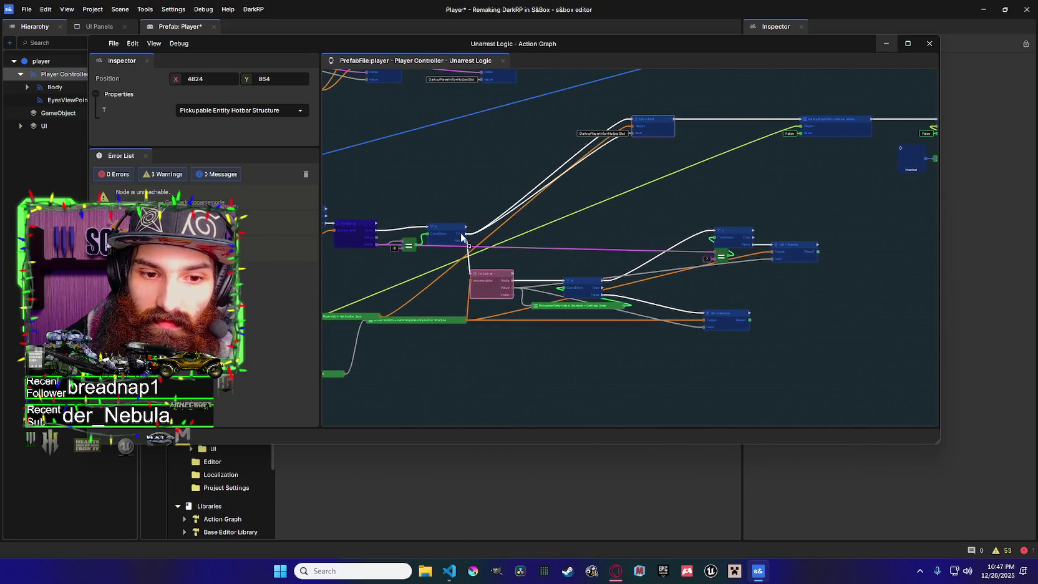
{"action": "left_click", "coordinate": [651, 125]}
{"action": "scroll", "coordinate": [622, 202], "scroll_direction": "down", "scroll_amount": 1}
{"action": "mouse_move", "coordinate": [622, 202]}
{"action": "left_mouse_down"}
{"action": "mouse_move", "coordinate": [616, 192]}
{"action": "mouse_move", "coordinate": [653, 175]}
{"action": "mouse_move", "coordinate": [607, 169]}
{"action": "mouse_move", "coordinate": [489, 183]}
{"action": "left_mouse_up"}
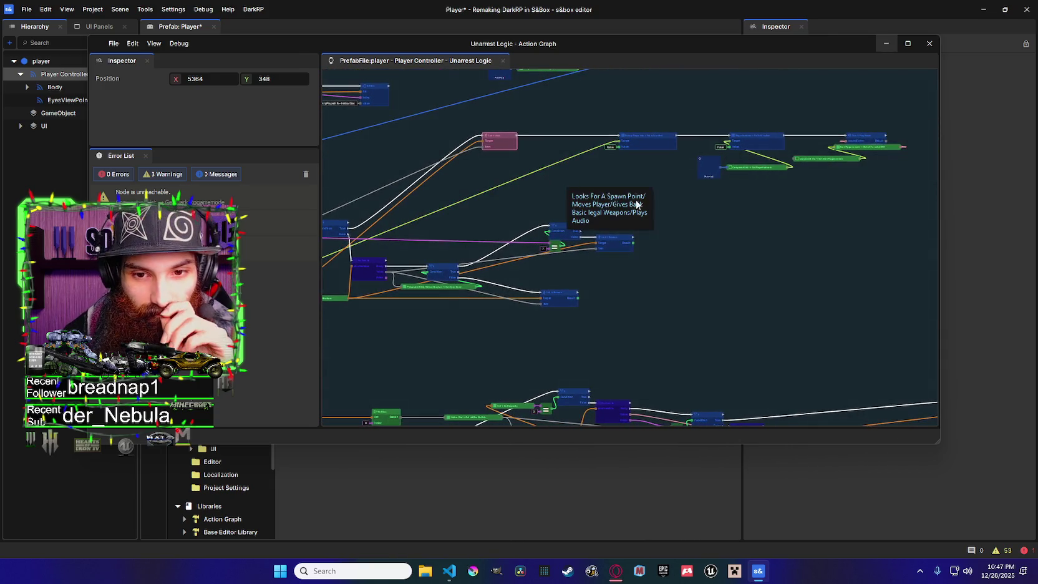
{"action": "left_click_drag", "start_coordinate": [683, 200], "coordinate": [741, 210]}
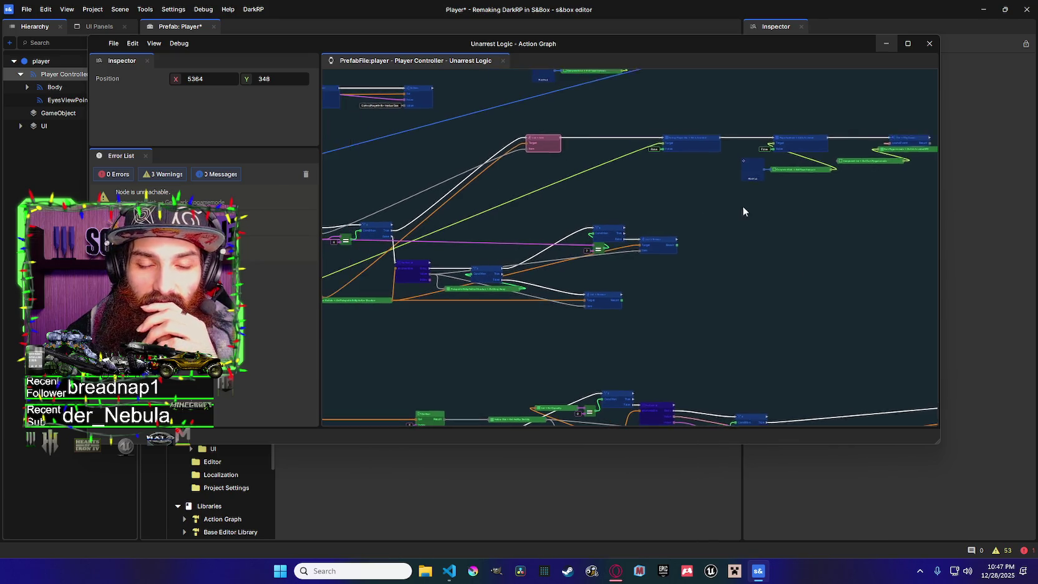
{"action": "scroll", "coordinate": [713, 204], "scroll_direction": "down", "scroll_amount": 1}
{"action": "scroll", "coordinate": [530, 234], "scroll_direction": "up", "scroll_amount": 5}
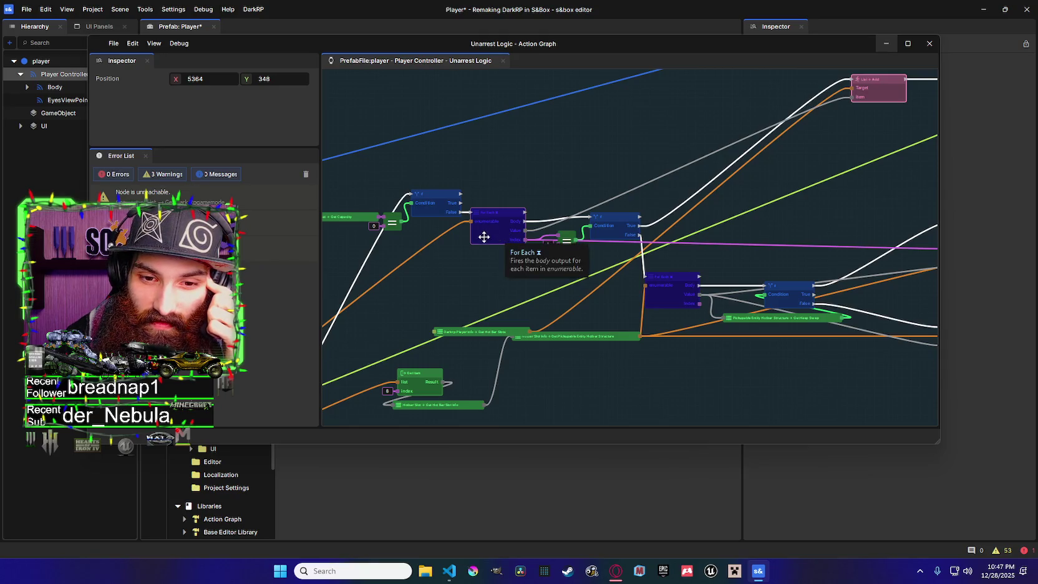
{"action": "scroll", "coordinate": [583, 251], "scroll_direction": "down", "scroll_amount": 2}
{"action": "left_click_drag", "start_coordinate": [583, 252], "coordinate": [504, 239]}
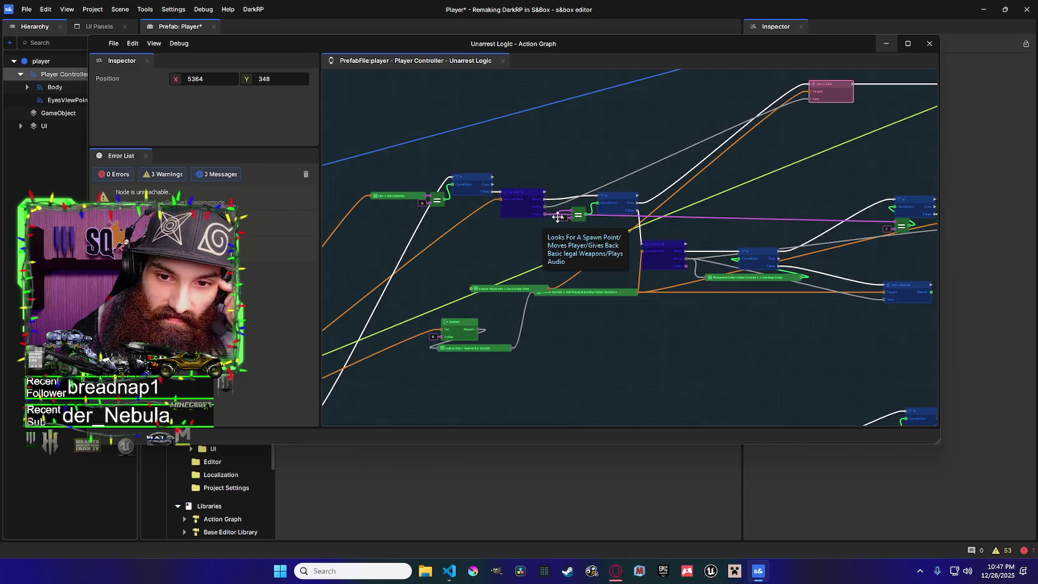
{"action": "left_click_drag", "start_coordinate": [558, 217], "coordinate": [464, 199]}
{"action": "mouse_move", "coordinate": [561, 262]}
{"action": "left_mouse_down"}
{"action": "mouse_move", "coordinate": [475, 253]}
{"action": "mouse_move", "coordinate": [626, 244]}
{"action": "mouse_move", "coordinate": [412, 192]}
{"action": "mouse_move", "coordinate": [547, 204]}
{"action": "left_mouse_up"}
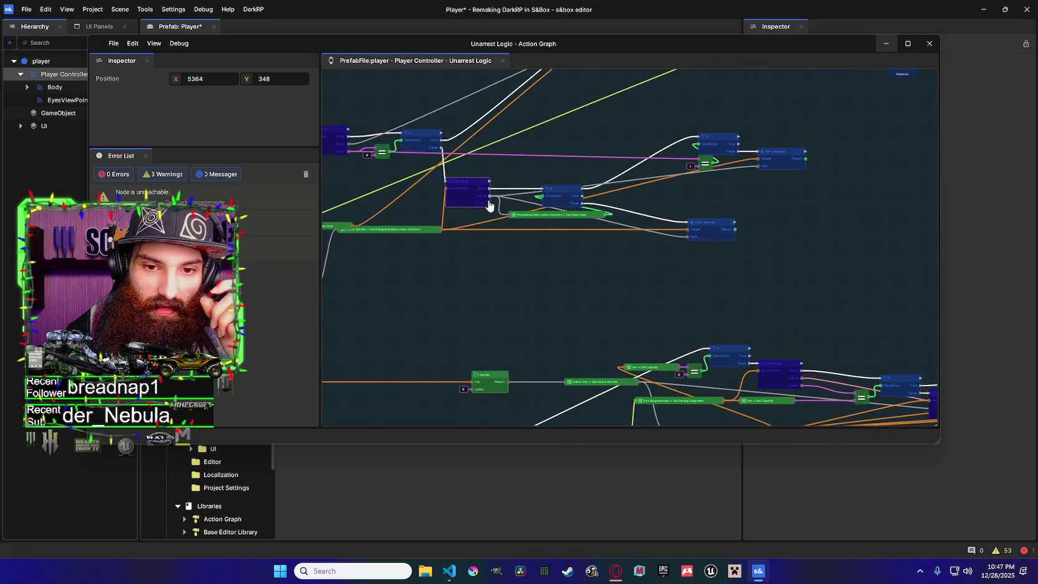
{"action": "mouse_move", "coordinate": [488, 205]}
{"action": "left_mouse_down"}
{"action": "mouse_move", "coordinate": [629, 222]}
{"action": "mouse_move", "coordinate": [535, 230]}
{"action": "left_mouse_up"}
{"action": "mouse_move", "coordinate": [738, 182]}
{"action": "left_mouse_down"}
{"action": "mouse_move", "coordinate": [531, 229]}
{"action": "mouse_move", "coordinate": [739, 184]}
{"action": "left_mouse_up"}
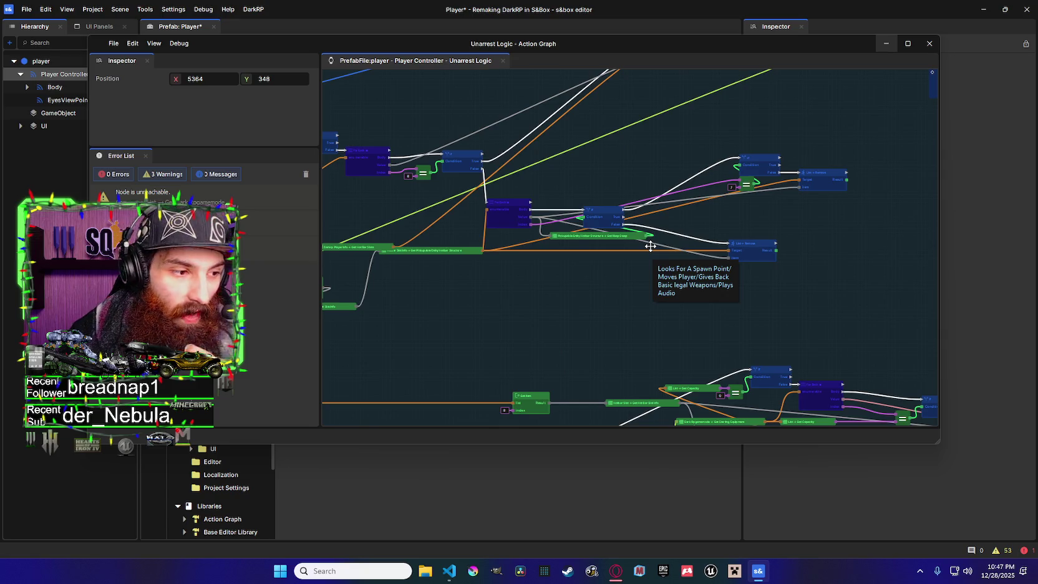
{"action": "mouse_move", "coordinate": [566, 214]}
{"action": "left_mouse_down"}
{"action": "mouse_move", "coordinate": [603, 214]}
{"action": "mouse_move", "coordinate": [542, 234]}
{"action": "mouse_move", "coordinate": [490, 233]}
{"action": "left_mouse_up"}
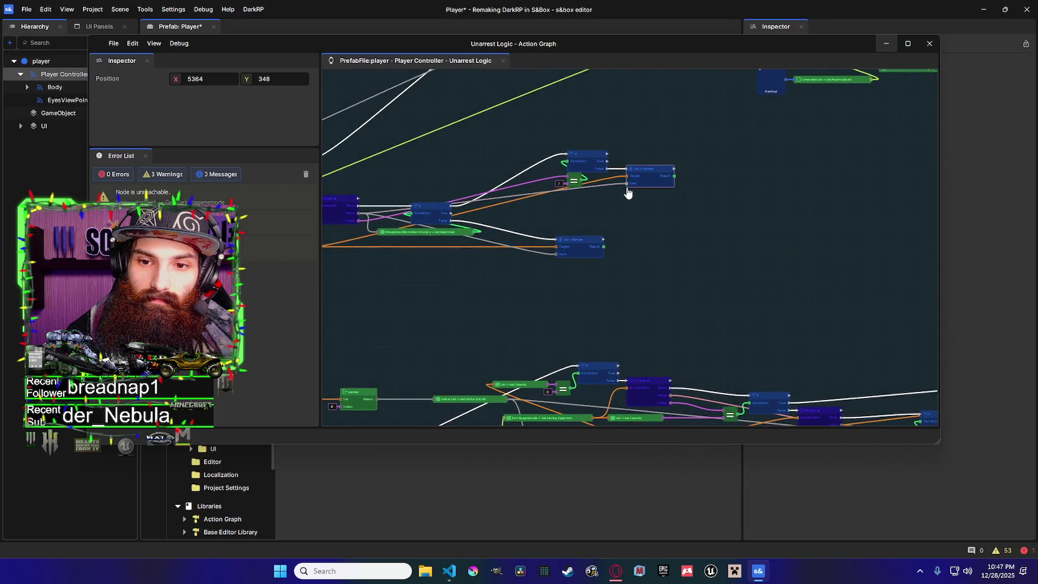
{"action": "left_click_drag", "start_coordinate": [673, 174], "coordinate": [705, 173]}
Add a Get Item node with index 8 on the hotbar list, feeding List Remove's Item beside it
{"action": "mouse_move", "coordinate": [456, 255]}
{"action": "left_mouse_down"}
{"action": "mouse_move", "coordinate": [523, 250]}
{"action": "mouse_move", "coordinate": [465, 259]}
{"action": "mouse_move", "coordinate": [505, 269]}
{"action": "left_mouse_up"}
{"action": "type", "text": "get"}
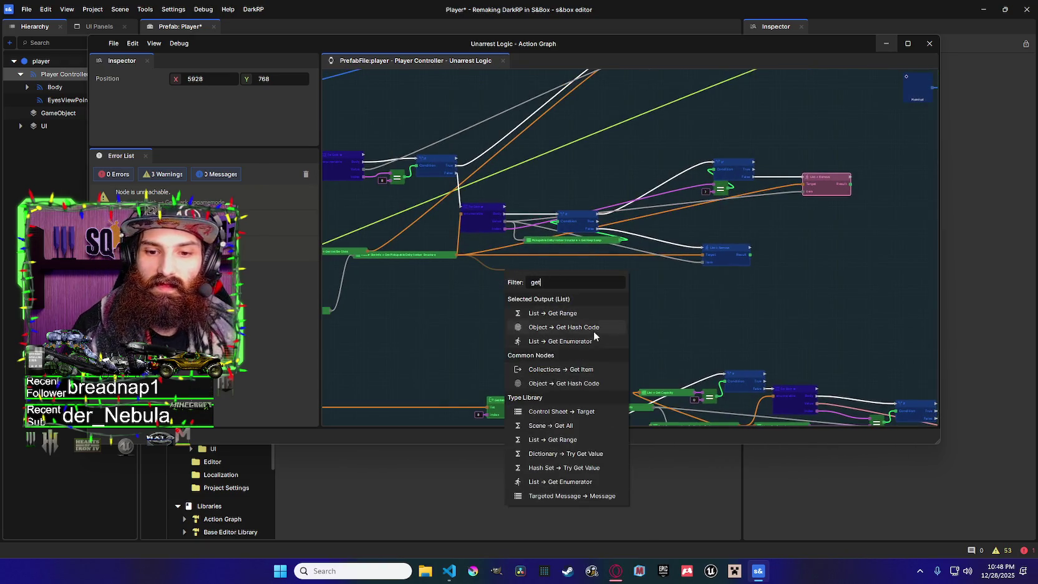
{"action": "left_click", "coordinate": [592, 367]}
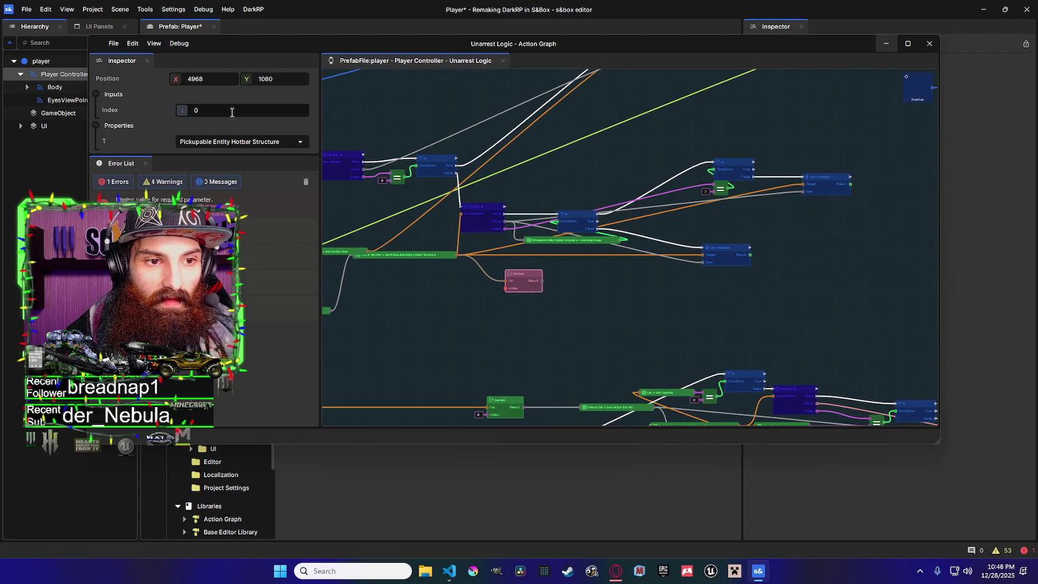
{"action": "type", "text": "8"}
{"action": "mouse_move", "coordinate": [542, 281]}
{"action": "left_mouse_down"}
{"action": "mouse_move", "coordinate": [792, 207]}
{"action": "mouse_move", "coordinate": [803, 191]}
{"action": "left_mouse_up"}
{"action": "left_click_drag", "start_coordinate": [530, 274], "coordinate": [827, 200]}
Pan across the graph to inspect the equality check area and its wiring
{"action": "scroll", "coordinate": [776, 232], "scroll_direction": "down", "scroll_amount": 1}
{"action": "scroll", "coordinate": [685, 216], "scroll_direction": "up", "scroll_amount": 1}
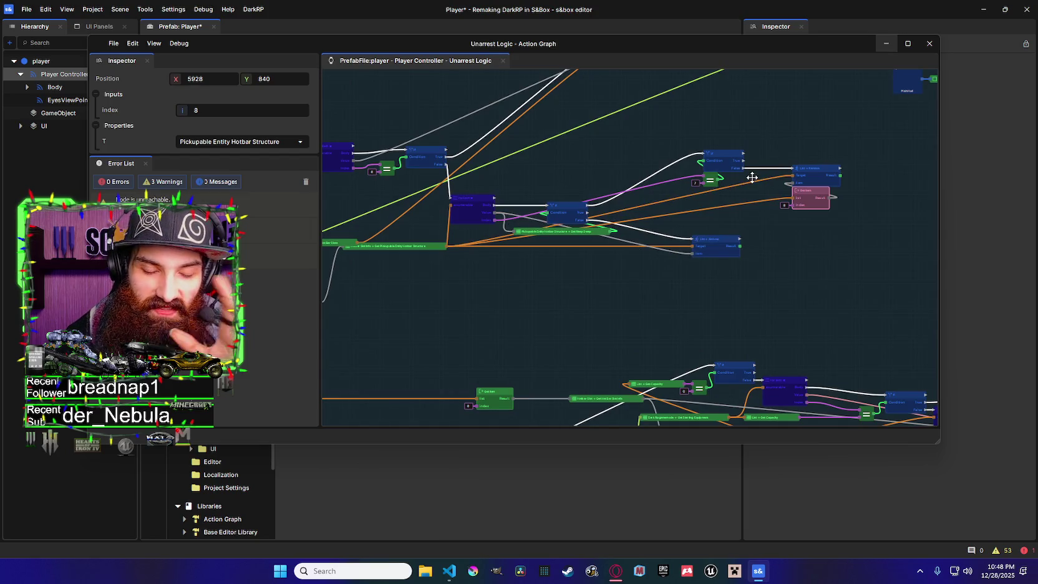
{"action": "left_click_drag", "start_coordinate": [600, 180], "coordinate": [667, 151]}
{"action": "scroll", "coordinate": [600, 292], "scroll_direction": "down", "scroll_amount": 2}
{"action": "scroll", "coordinate": [655, 195], "scroll_direction": "up", "scroll_amount": 2}
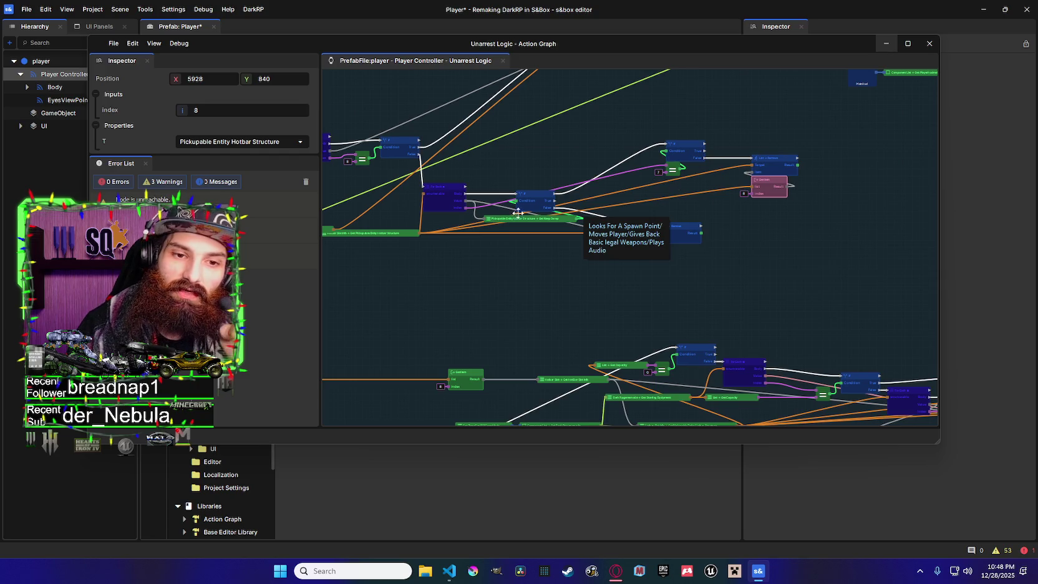
{"action": "left_click_drag", "start_coordinate": [325, 171], "coordinate": [515, 209]}
{"action": "scroll", "coordinate": [549, 198], "scroll_direction": "up", "scroll_amount": 5}
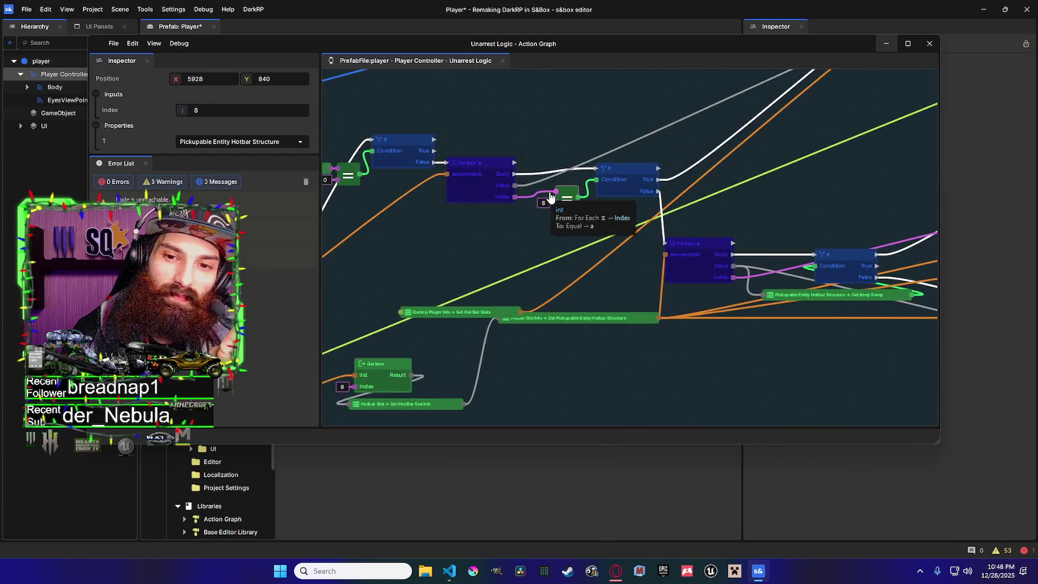
{"action": "scroll", "coordinate": [562, 197], "scroll_direction": "down", "scroll_amount": 1}
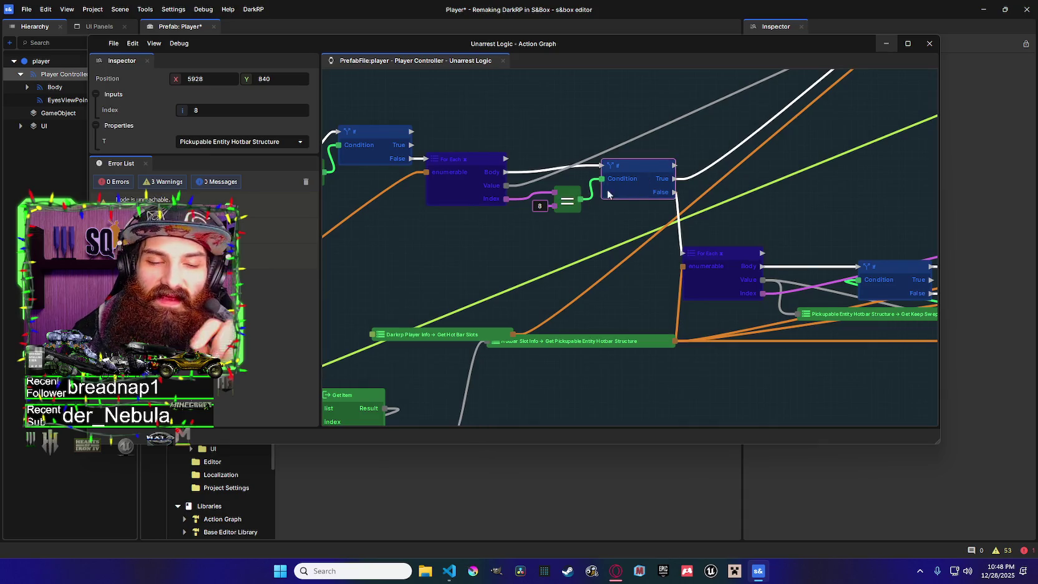
{"action": "scroll", "coordinate": [508, 209], "scroll_direction": "down", "scroll_amount": 3}
{"action": "scroll", "coordinate": [508, 209], "scroll_direction": "down", "scroll_amount": 1}
{"action": "scroll", "coordinate": [422, 218], "scroll_direction": "down", "scroll_amount": 1}
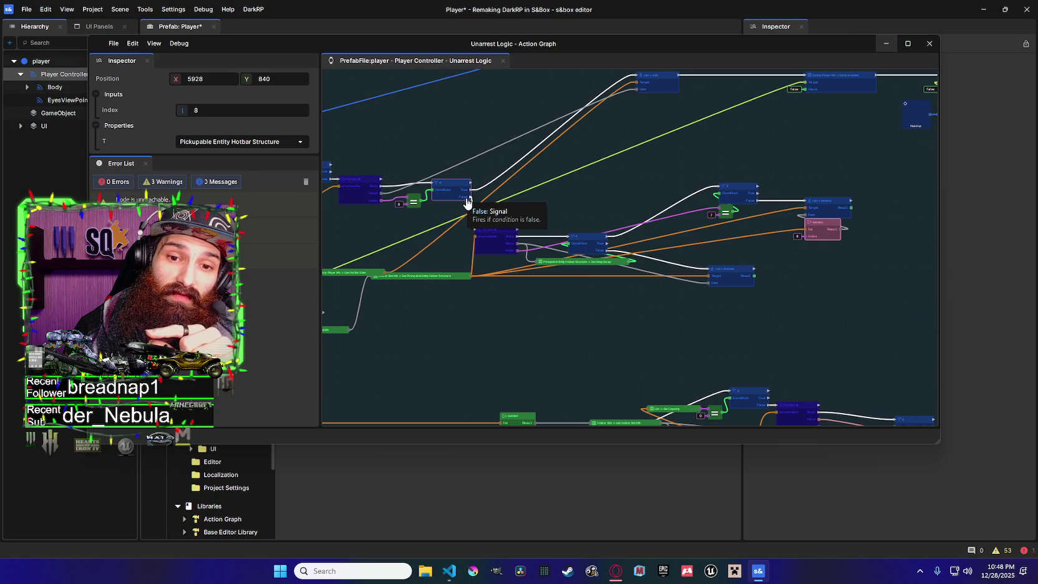
{"action": "left_click_drag", "start_coordinate": [557, 234], "coordinate": [554, 273]}
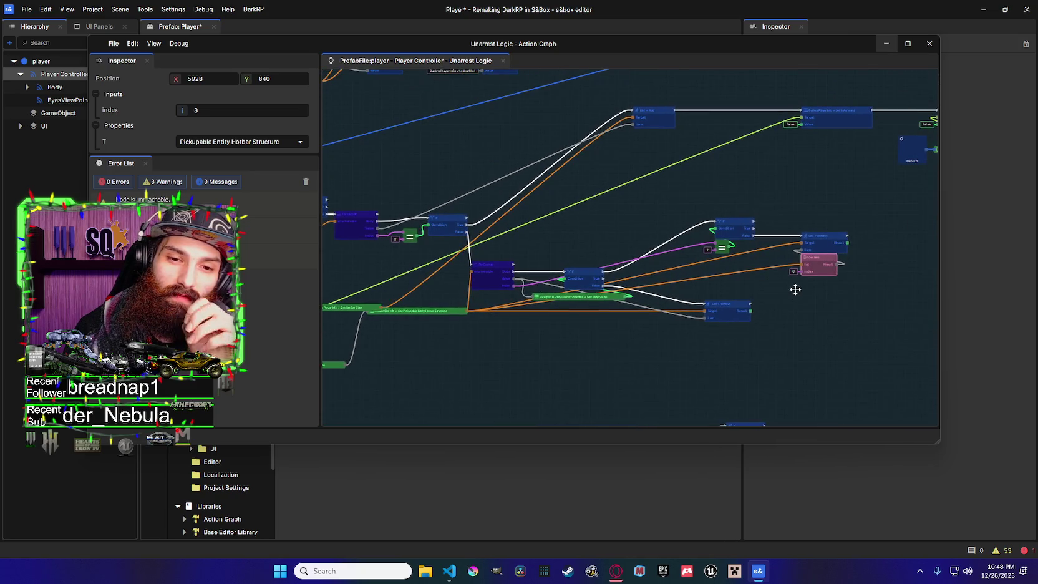
{"action": "left_click_drag", "start_coordinate": [629, 247], "coordinate": [705, 251]}
{"action": "left_click_drag", "start_coordinate": [892, 293], "coordinate": [771, 291]}
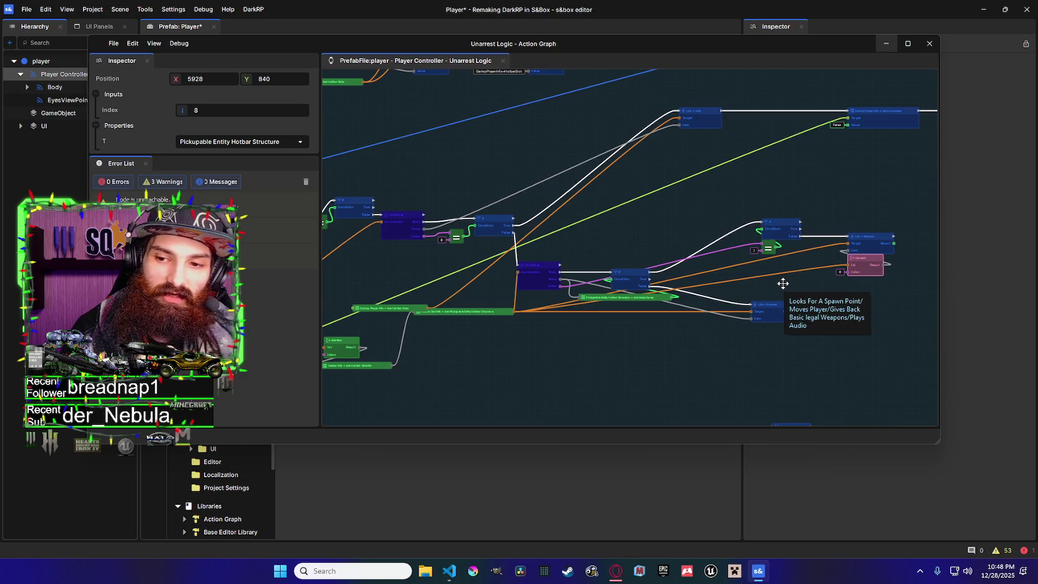
Wire the For Each loop's Value into the lower List Remove node's Item pin
{"action": "left_click_drag", "start_coordinate": [584, 306], "coordinate": [783, 278]}
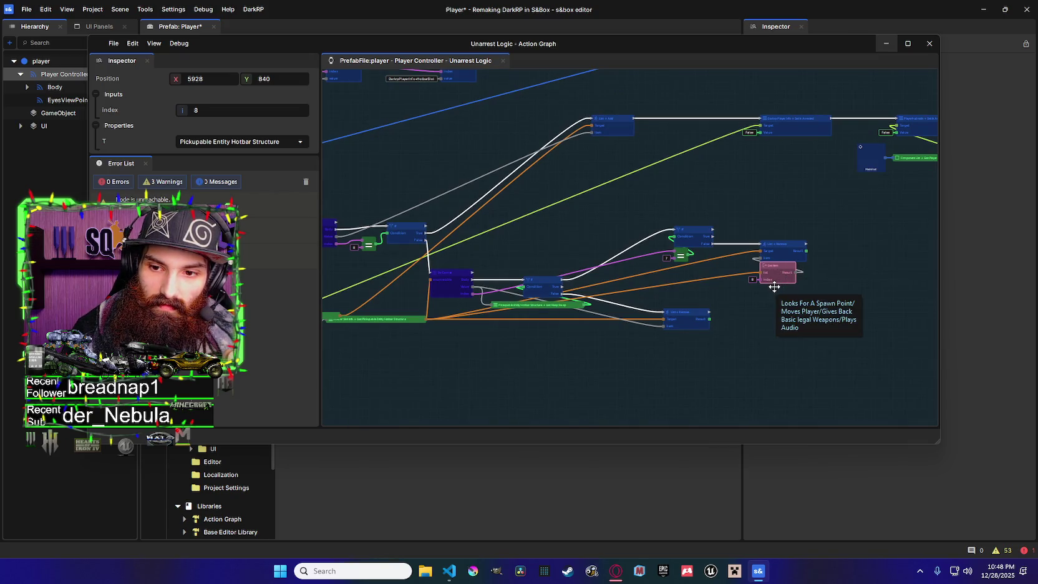
{"action": "left_click_drag", "start_coordinate": [774, 277], "coordinate": [786, 273]}
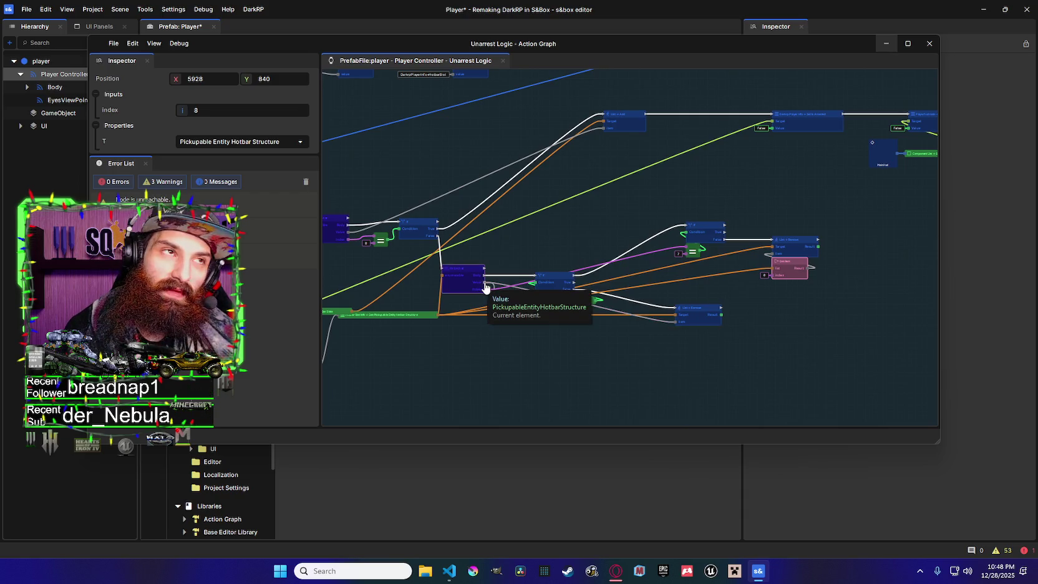
{"action": "left_click_drag", "start_coordinate": [485, 287], "coordinate": [665, 322]}
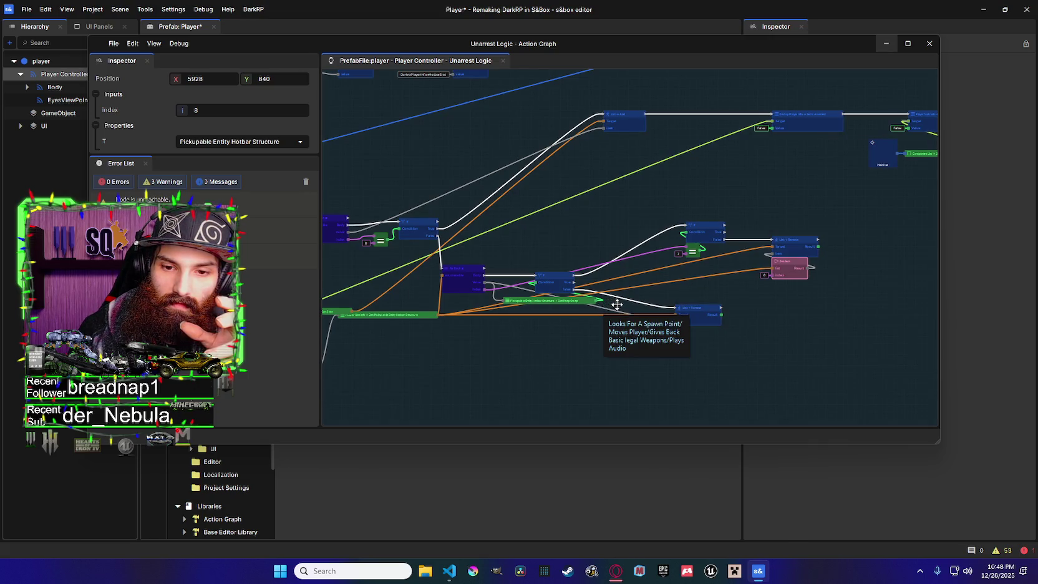
{"action": "scroll", "coordinate": [615, 303], "scroll_direction": "up", "scroll_amount": 2}
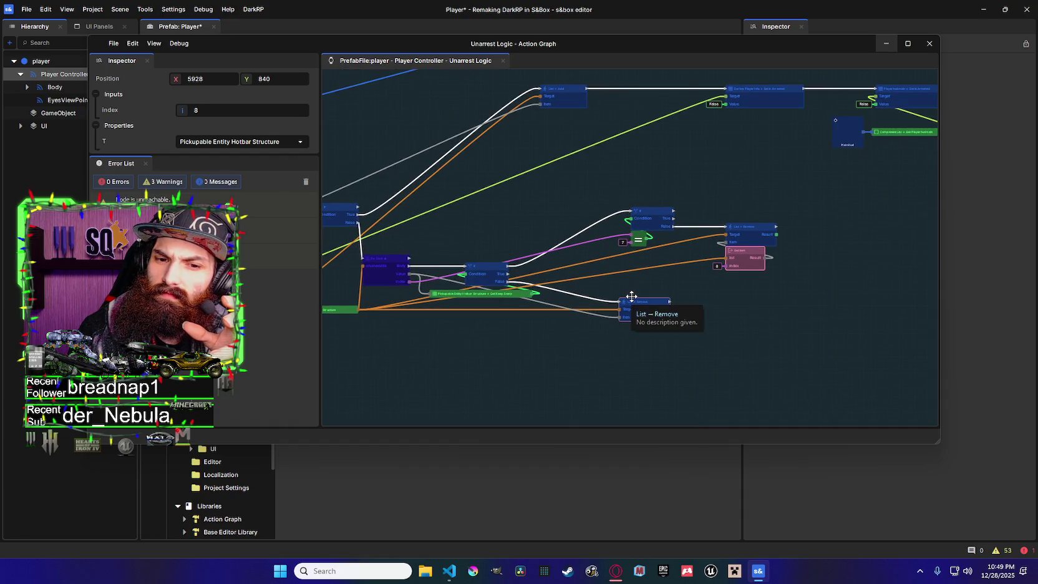
{"action": "left_click_drag", "start_coordinate": [631, 297], "coordinate": [703, 267]}
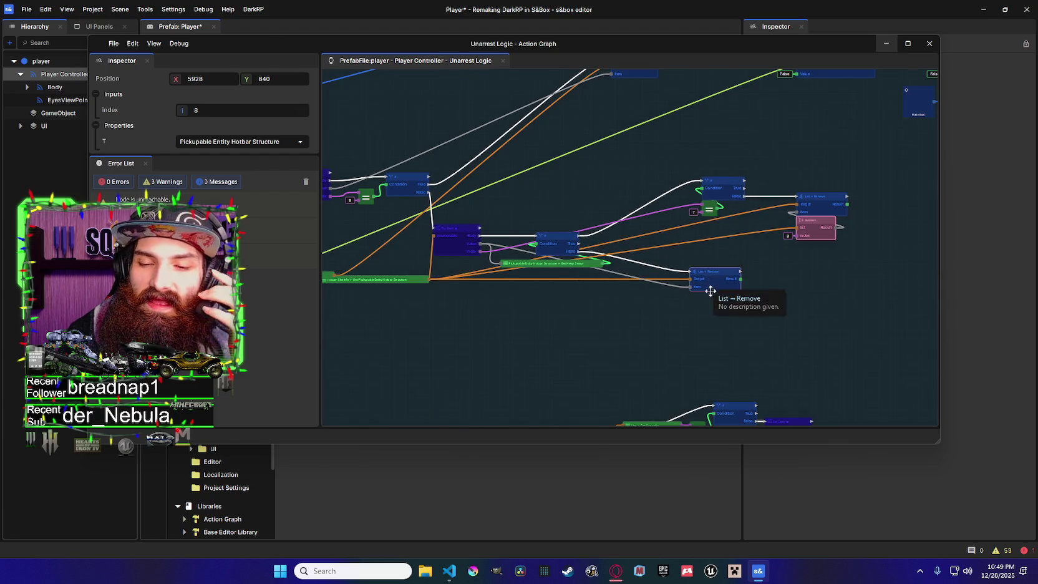
{"action": "scroll", "coordinate": [679, 262], "scroll_direction": "down", "scroll_amount": 2}
{"action": "mouse_move", "coordinate": [692, 237]}
{"action": "left_mouse_down"}
{"action": "mouse_move", "coordinate": [633, 260]}
{"action": "mouse_move", "coordinate": [739, 272]}
{"action": "left_mouse_up"}
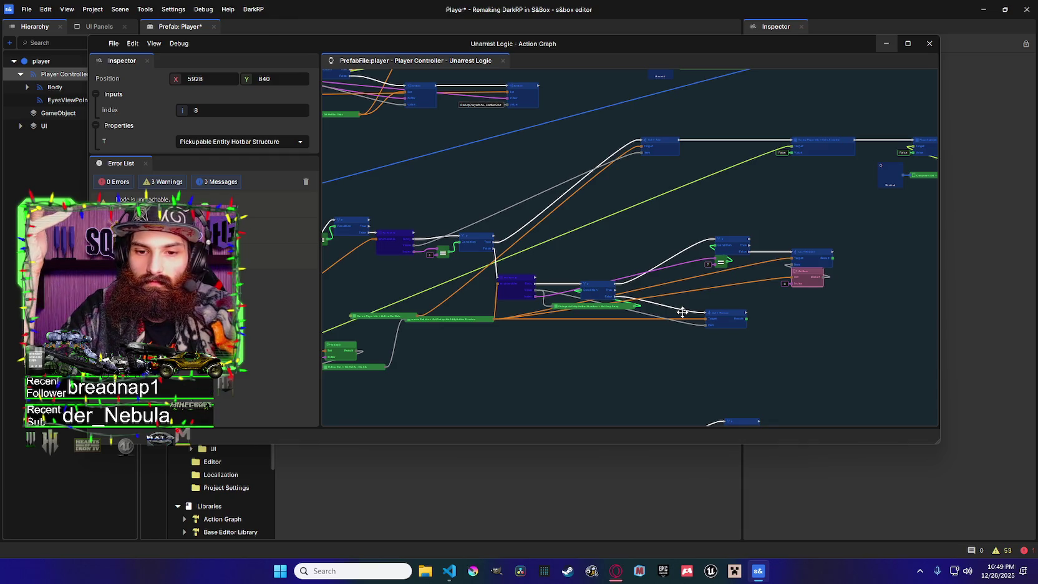
{"action": "left_click_drag", "start_coordinate": [718, 243], "coordinate": [674, 216]}
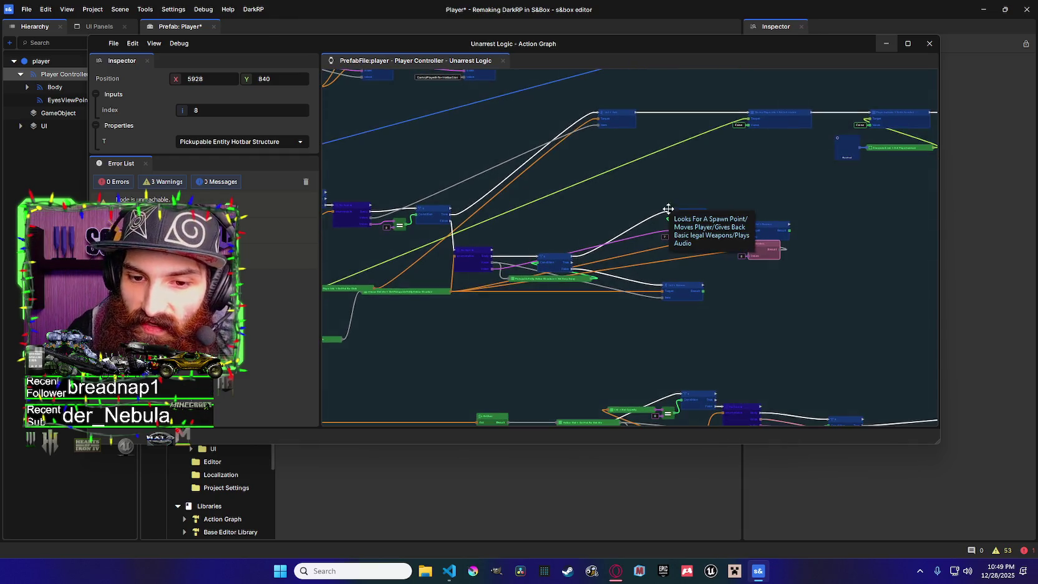
{"action": "scroll", "coordinate": [607, 277], "scroll_direction": "down", "scroll_amount": 2}
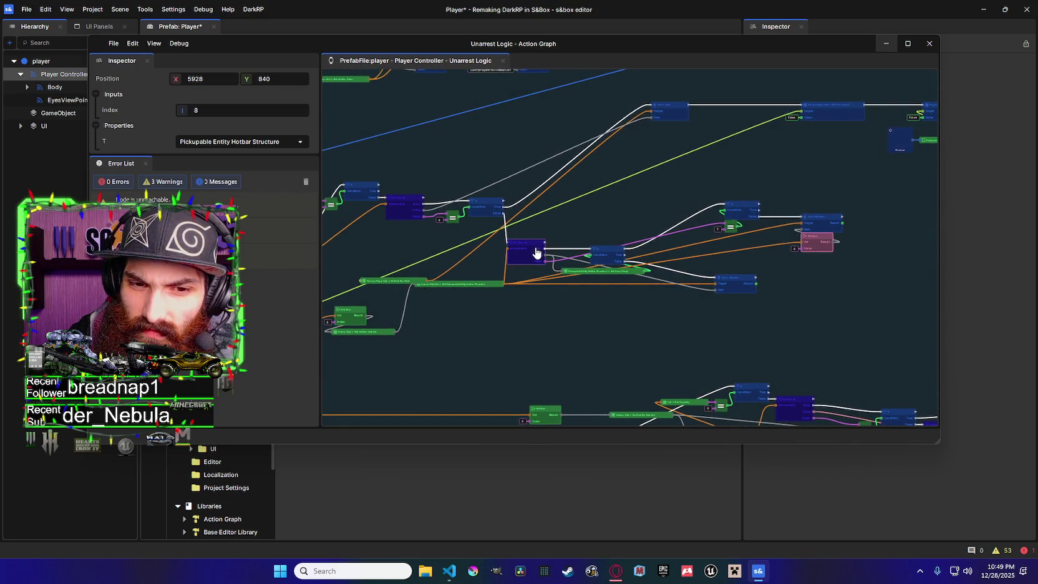
{"action": "scroll", "coordinate": [578, 226], "scroll_direction": "right", "scroll_amount": 1}
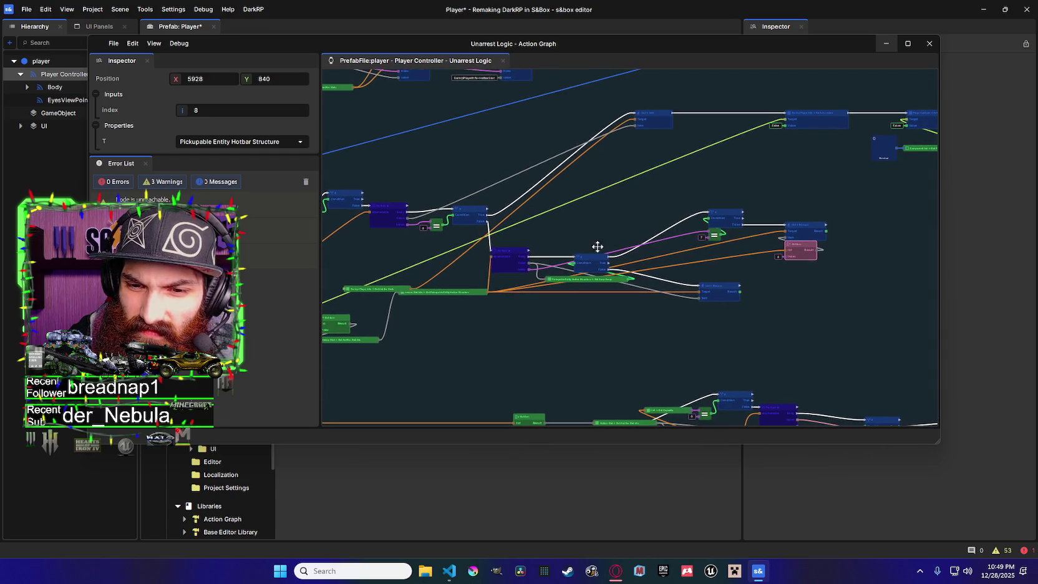
{"action": "scroll", "coordinate": [663, 257], "scroll_direction": "right", "scroll_amount": 3}
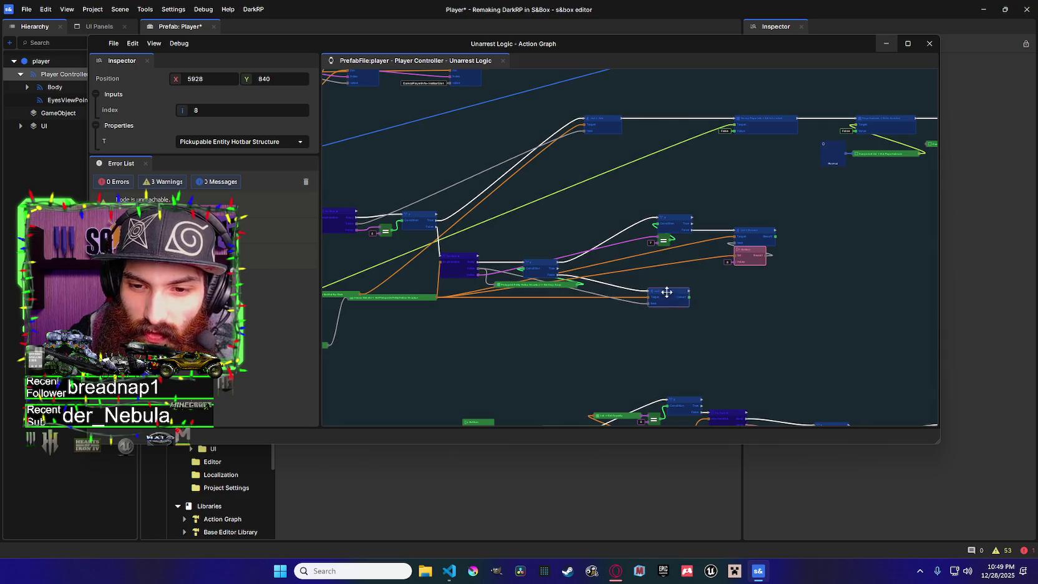
{"action": "scroll", "coordinate": [652, 209], "scroll_direction": "down", "scroll_amount": 1}
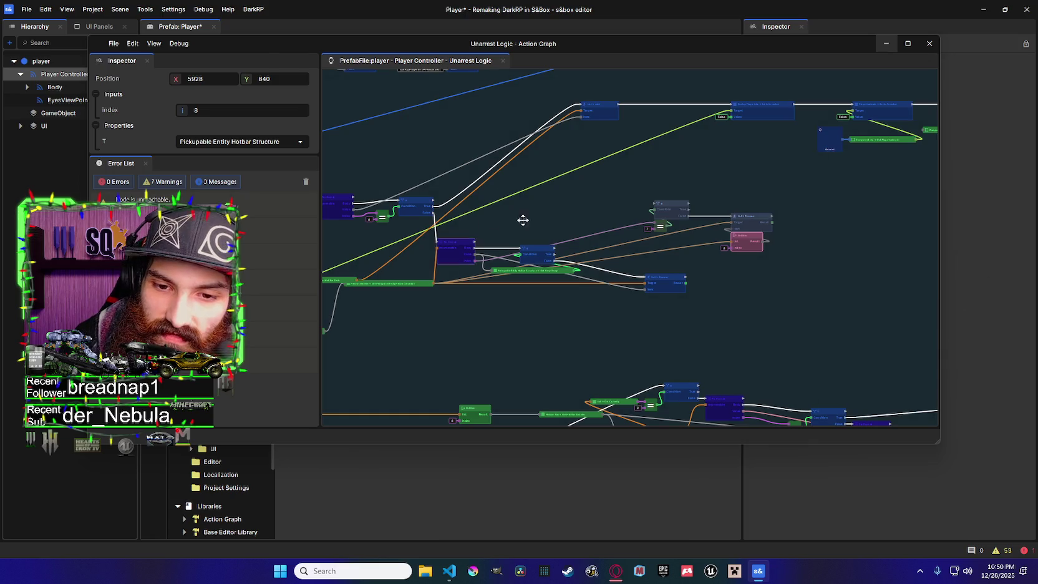
{"action": "left_click_drag", "start_coordinate": [337, 213], "coordinate": [443, 259]}
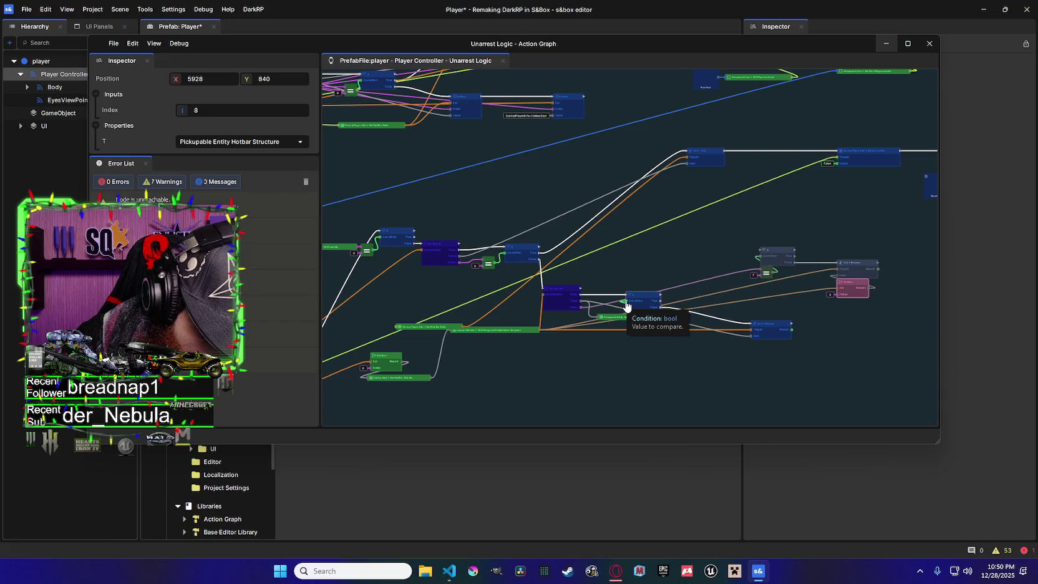
{"action": "left_click_drag", "start_coordinate": [693, 296], "coordinate": [645, 303]}
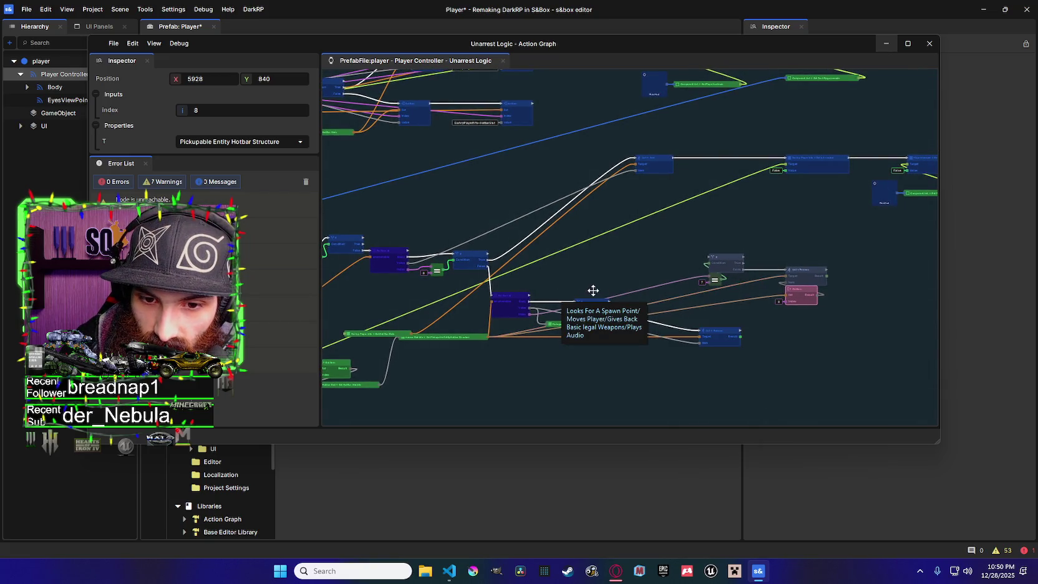
{"action": "left_click_drag", "start_coordinate": [600, 288], "coordinate": [667, 240]}
{"action": "scroll", "coordinate": [667, 293], "scroll_direction": "up", "scroll_amount": 2}
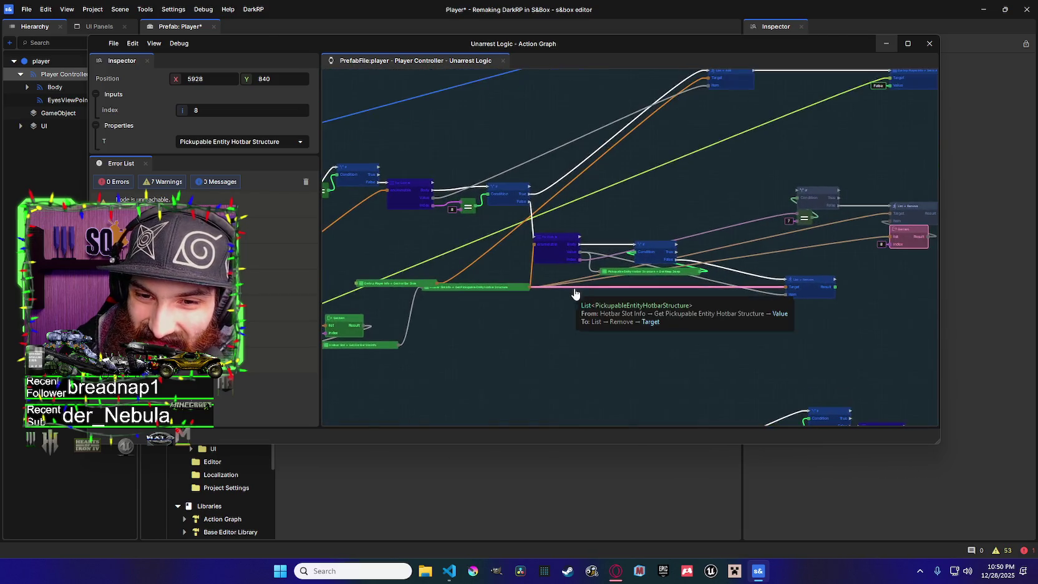
{"action": "left_click_drag", "start_coordinate": [520, 195], "coordinate": [685, 202]}
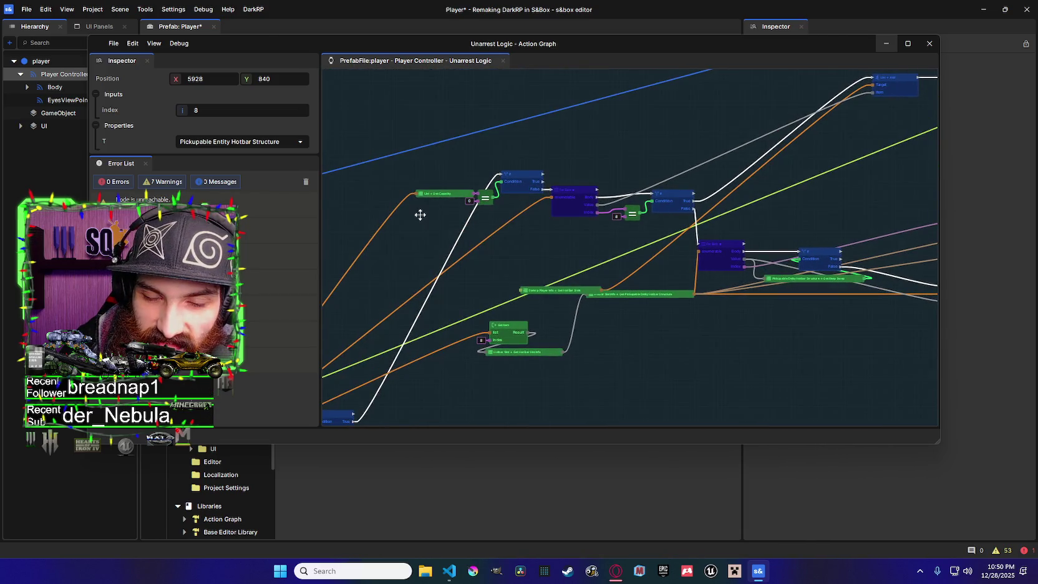
{"action": "left_click_drag", "start_coordinate": [715, 253], "coordinate": [597, 231]}
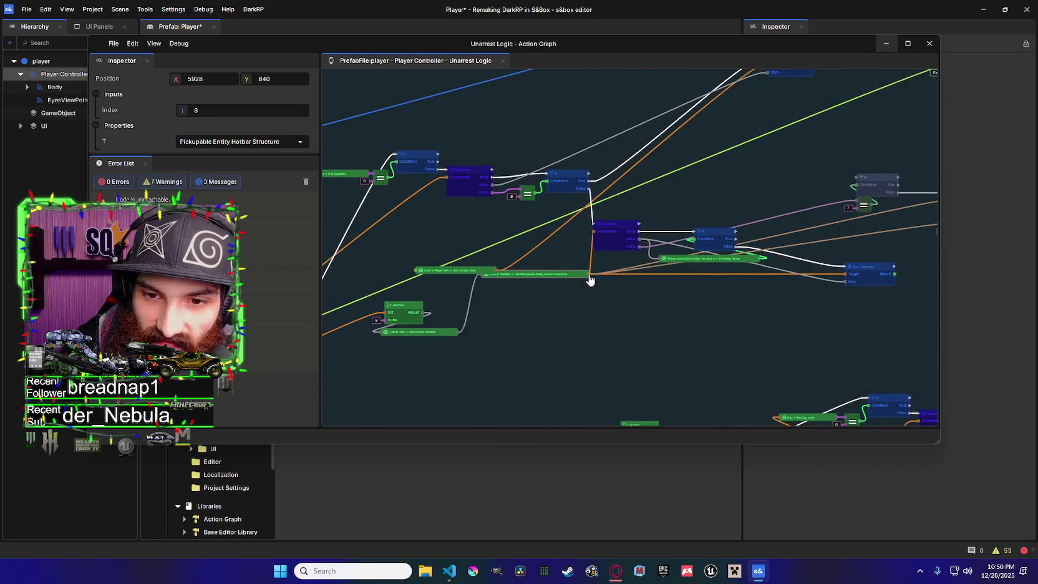
{"action": "right_click", "coordinate": [509, 234]}
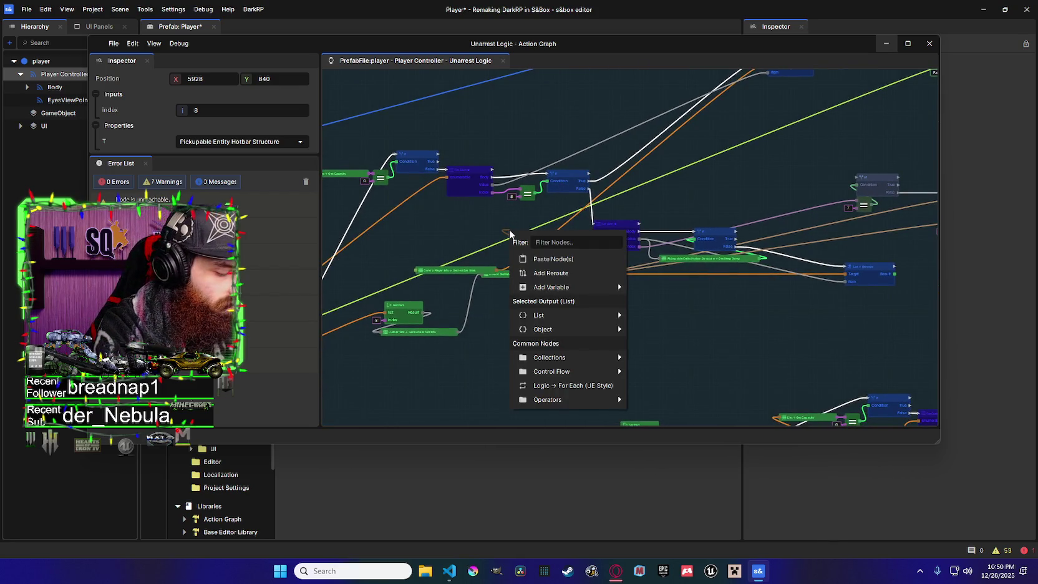
Add a List Capacity node on the hotbar list and an Equal check on its result
{"action": "type", "text": "cap"}
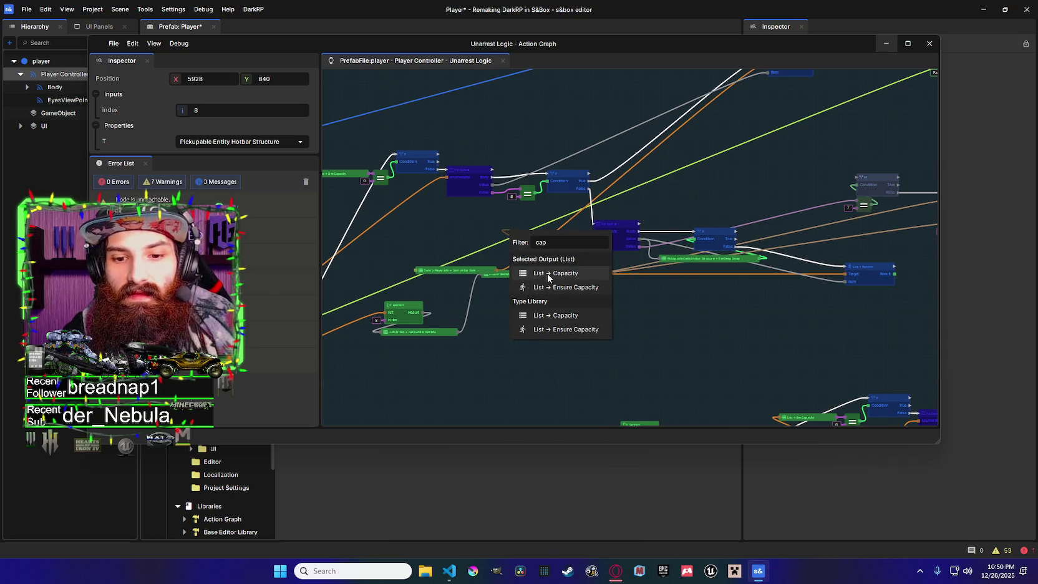
{"action": "left_click", "coordinate": [547, 273]}
{"action": "right_click", "coordinate": [546, 215]}
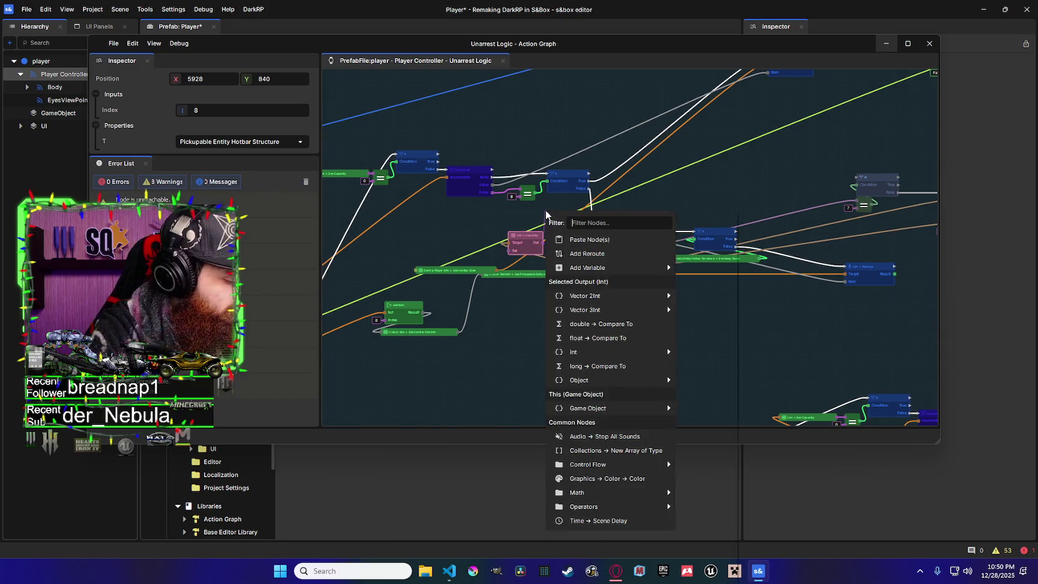
{"action": "type", "text": "equal"}
{"action": "left_click", "coordinate": [627, 250]}
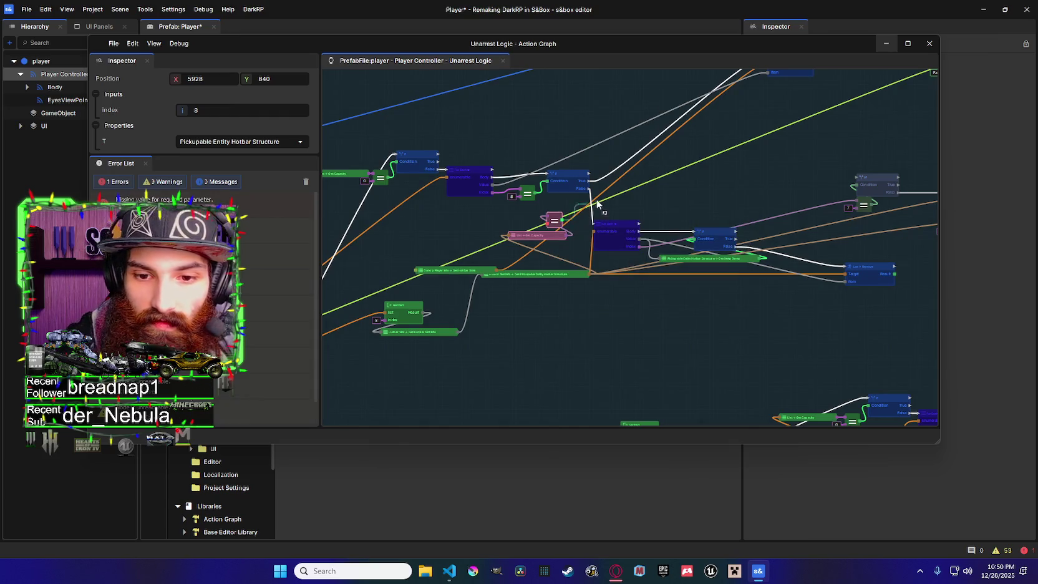
Drive a new If node from the Equal result and set the Equal's b value to 0
{"action": "left_click_drag", "start_coordinate": [563, 220], "coordinate": [596, 206]}
{"action": "type", "text": "if"}
{"action": "left_click", "coordinate": [633, 243]}
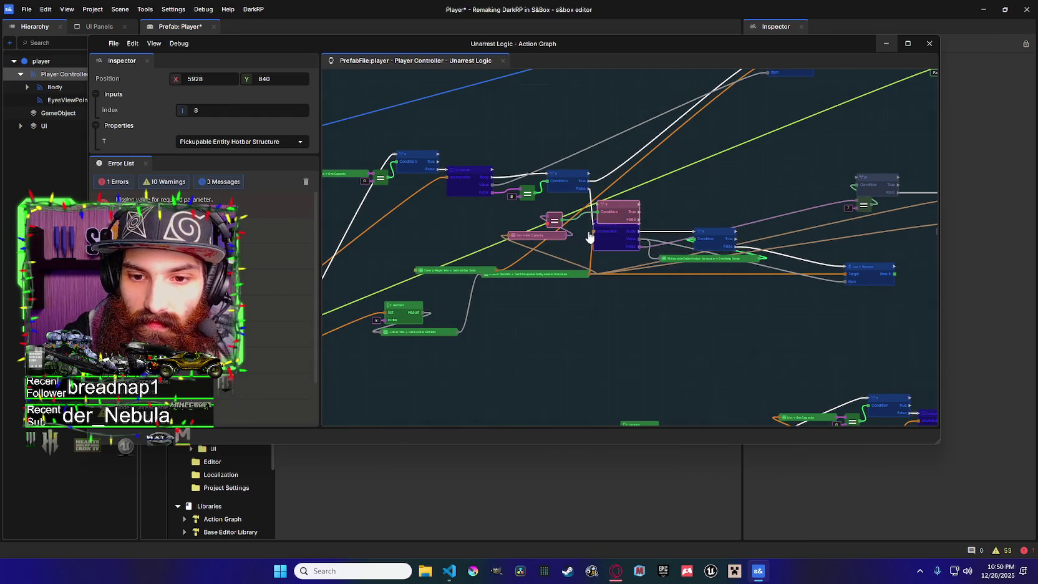
{"action": "left_click", "coordinate": [555, 220]}
{"action": "left_click", "coordinate": [242, 109]}
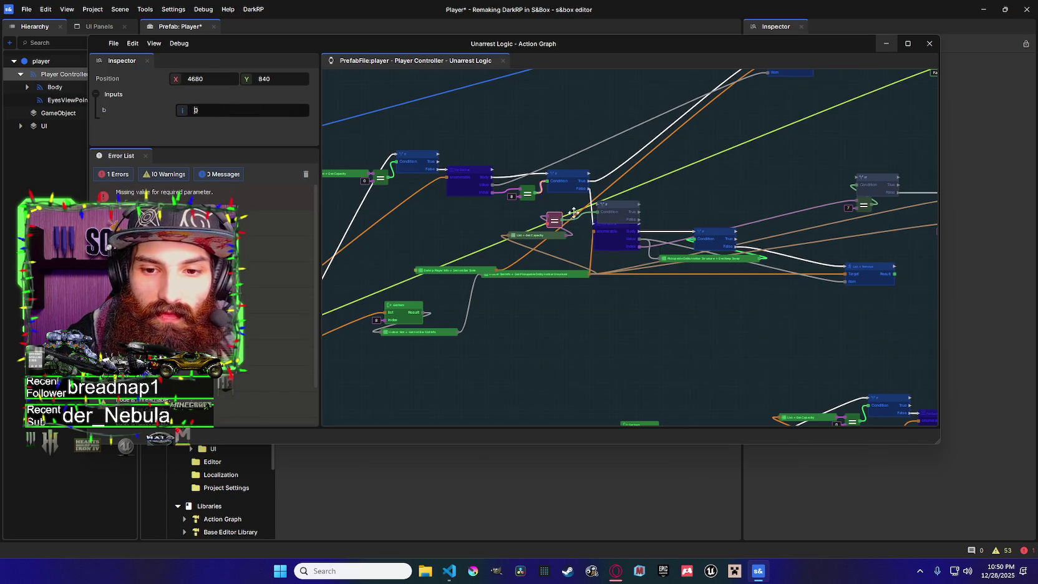
{"action": "mouse_move", "coordinate": [625, 202]}
{"action": "left_mouse_down"}
{"action": "mouse_move", "coordinate": [599, 225]}
{"action": "mouse_move", "coordinate": [619, 206]}
{"action": "mouse_move", "coordinate": [462, 228]}
{"action": "left_mouse_up"}
Place the Equal and If nodes beside the hotbar For Each loop, wiring If's True output into it
{"action": "left_click_drag", "start_coordinate": [537, 204], "coordinate": [526, 209]}
{"action": "left_click_drag", "start_coordinate": [600, 200], "coordinate": [576, 201]}
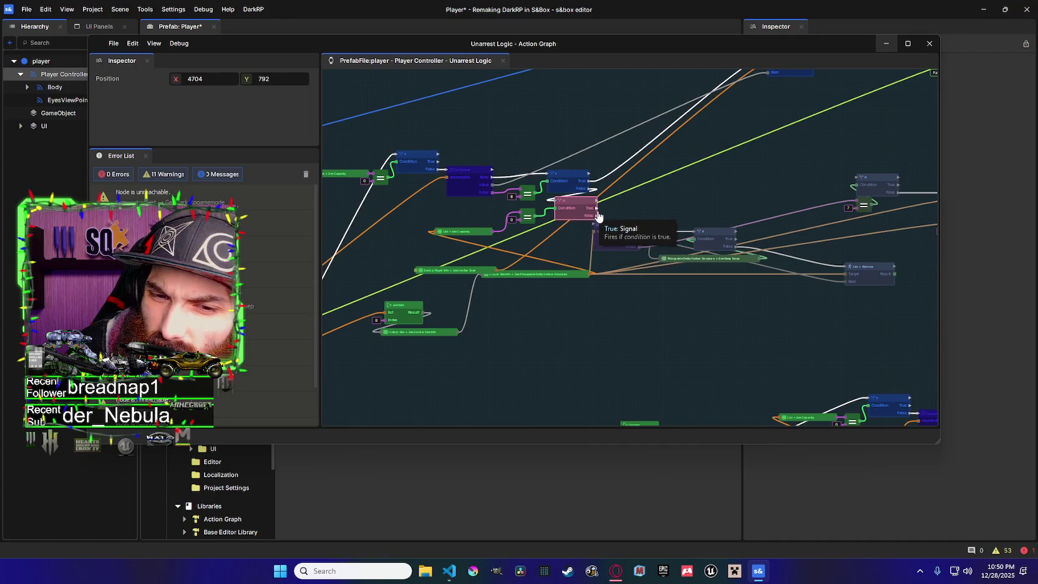
{"action": "left_click_drag", "start_coordinate": [597, 213], "coordinate": [595, 224]}
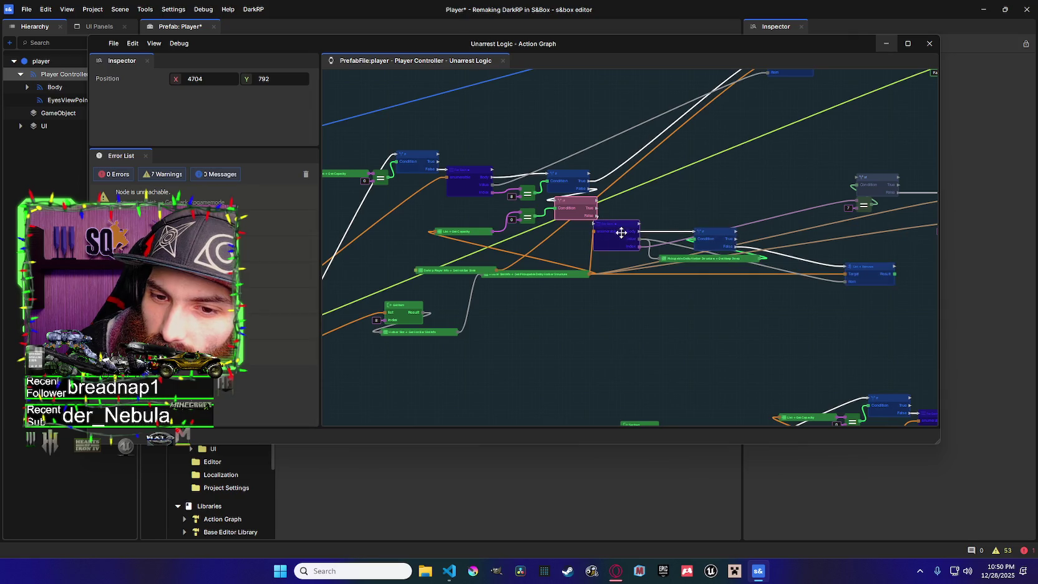
{"action": "scroll", "coordinate": [621, 232], "scroll_direction": "right", "scroll_amount": 3}
{"action": "left_click_drag", "start_coordinate": [518, 197], "coordinate": [510, 201]}
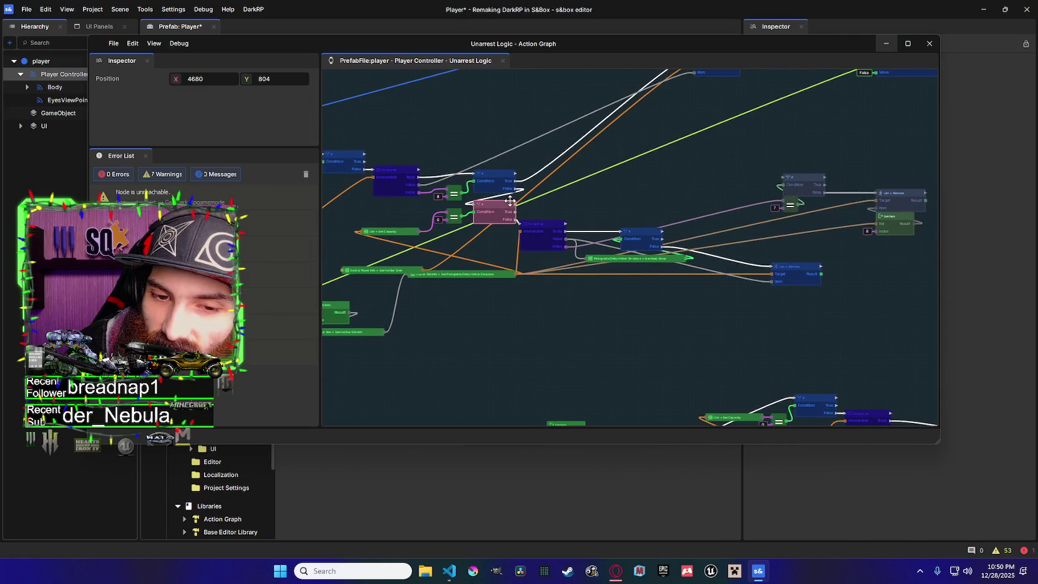
{"action": "left_click", "coordinate": [403, 172]}
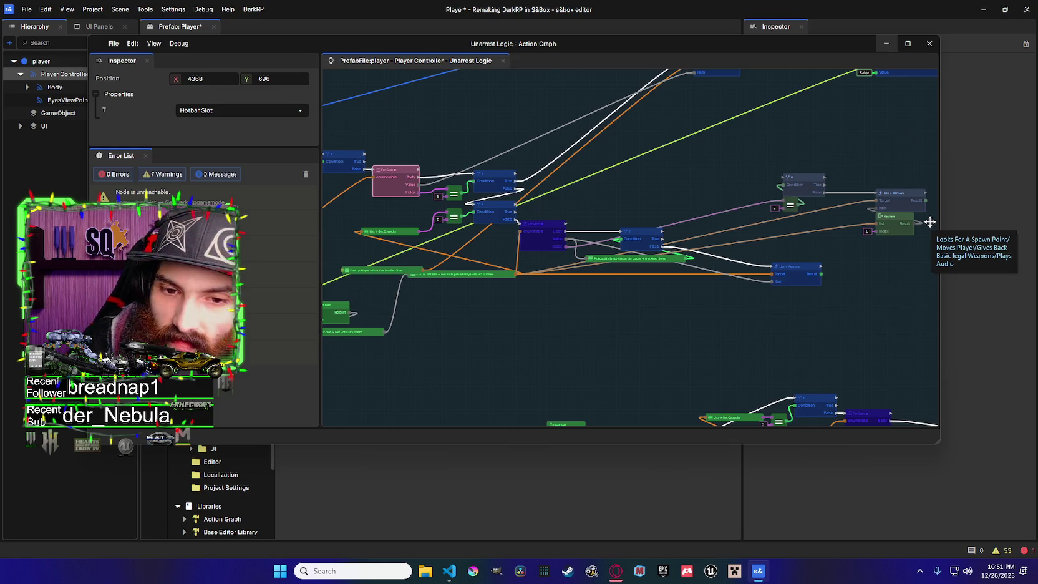
{"action": "mouse_move", "coordinate": [467, 212]}
{"action": "left_mouse_down"}
{"action": "mouse_move", "coordinate": [399, 278]}
{"action": "mouse_move", "coordinate": [459, 265]}
{"action": "left_mouse_up"}
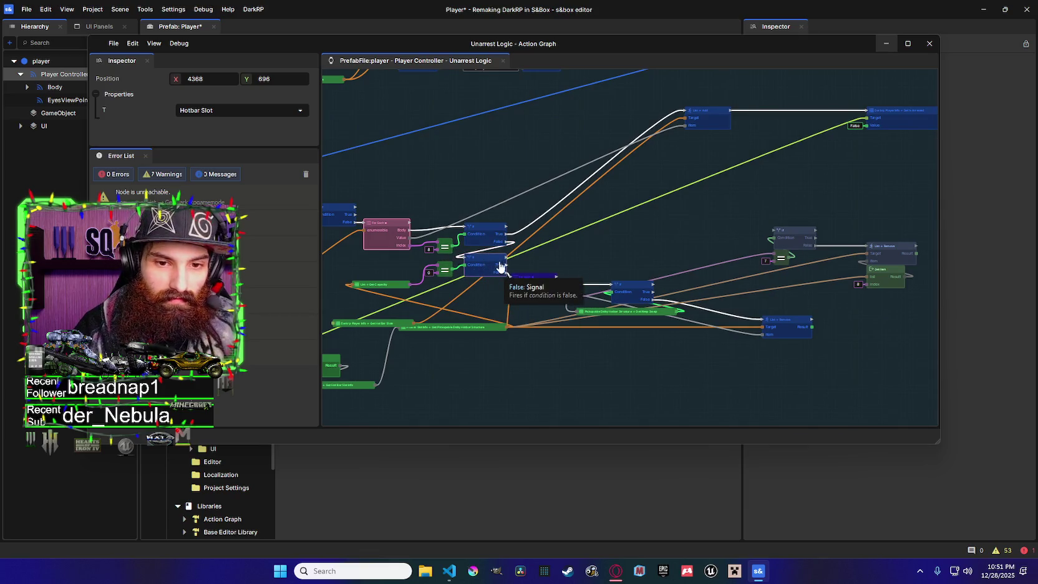
{"action": "mouse_move", "coordinate": [501, 267]}
{"action": "left_mouse_down"}
{"action": "mouse_move", "coordinate": [485, 281]}
{"action": "mouse_move", "coordinate": [577, 232]}
{"action": "mouse_move", "coordinate": [575, 198]}
{"action": "left_mouse_up"}
{"action": "left_click_drag", "start_coordinate": [540, 267], "coordinate": [667, 248]}
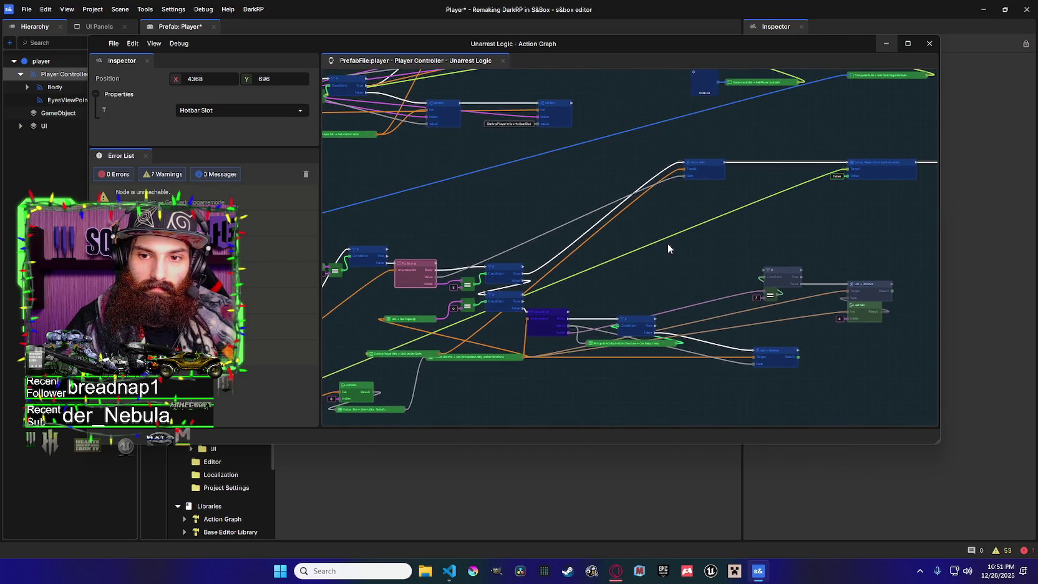
{"action": "scroll", "coordinate": [668, 247], "scroll_direction": "down", "scroll_amount": 2}
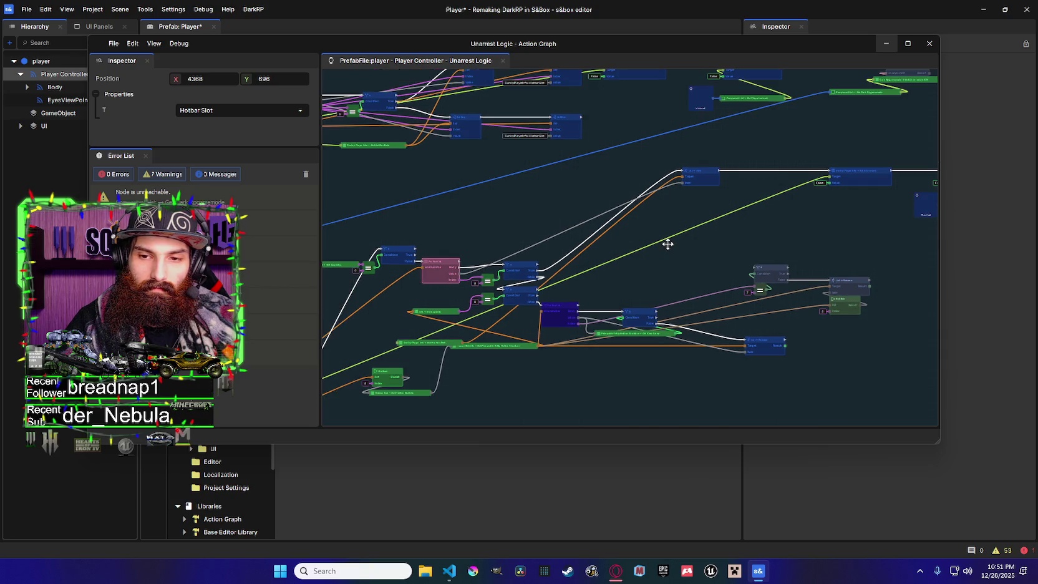
{"action": "scroll", "coordinate": [668, 244], "scroll_direction": "up", "scroll_amount": 1}
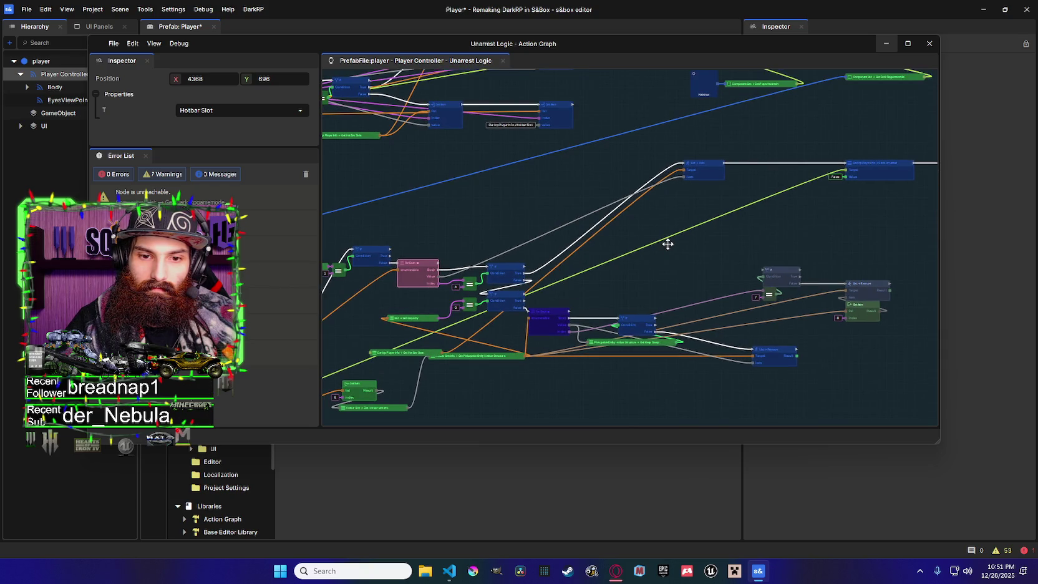
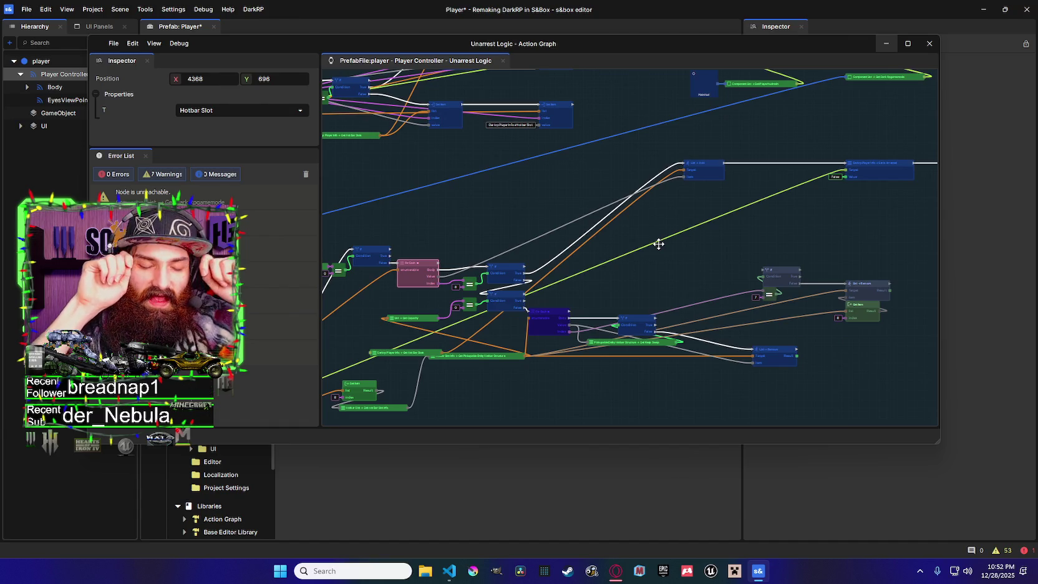
Detach the old input wire from the List Add node and move the node lower
{"action": "left_click_drag", "start_coordinate": [687, 217], "coordinate": [635, 210]}
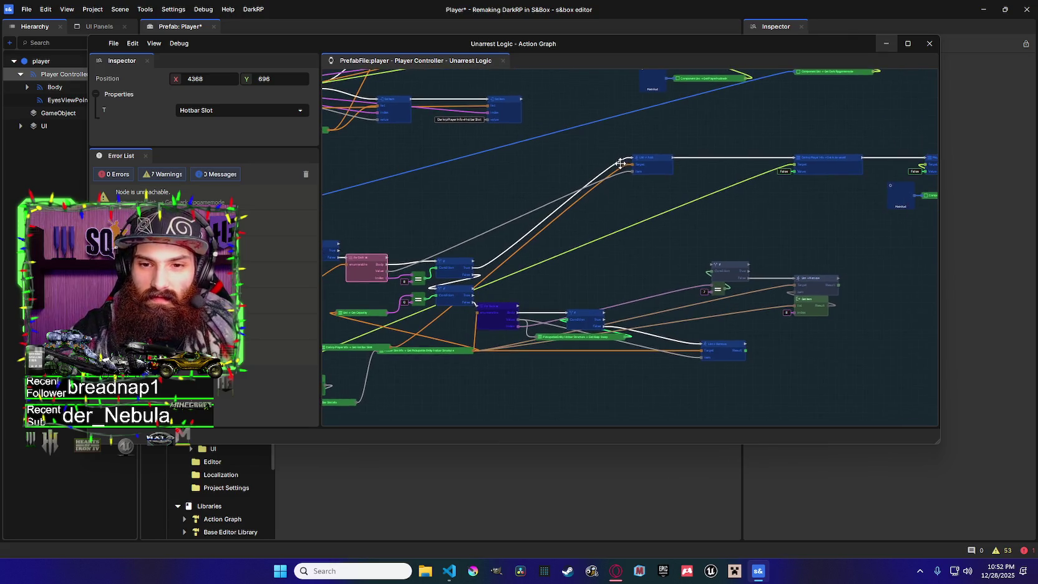
{"action": "right_click", "coordinate": [630, 157]}
{"action": "left_click", "coordinate": [630, 156]}
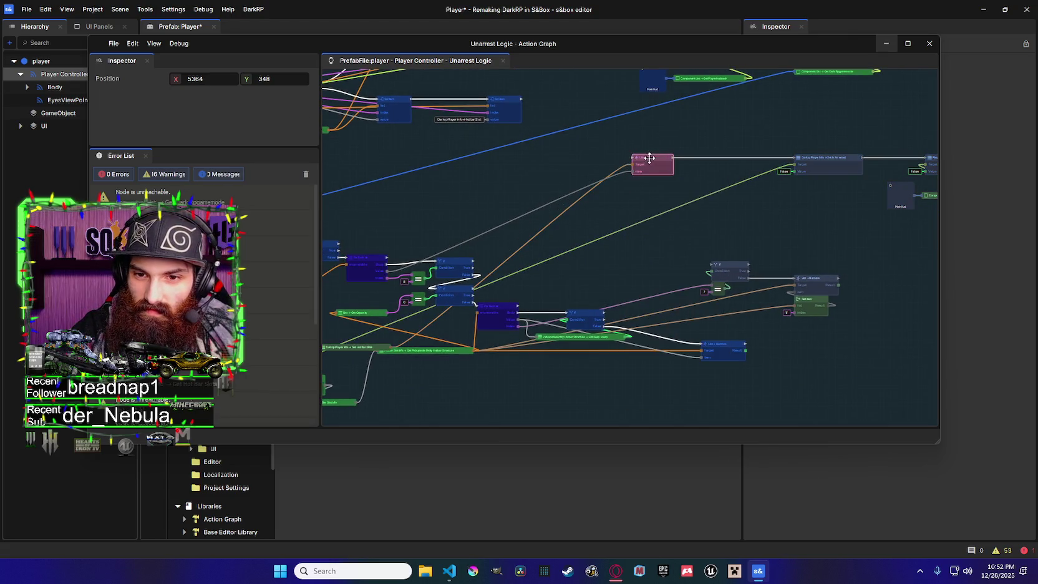
{"action": "left_click_drag", "start_coordinate": [651, 160], "coordinate": [624, 161]}
{"action": "right_click", "coordinate": [672, 156]}
{"action": "key", "text": "Escape"}
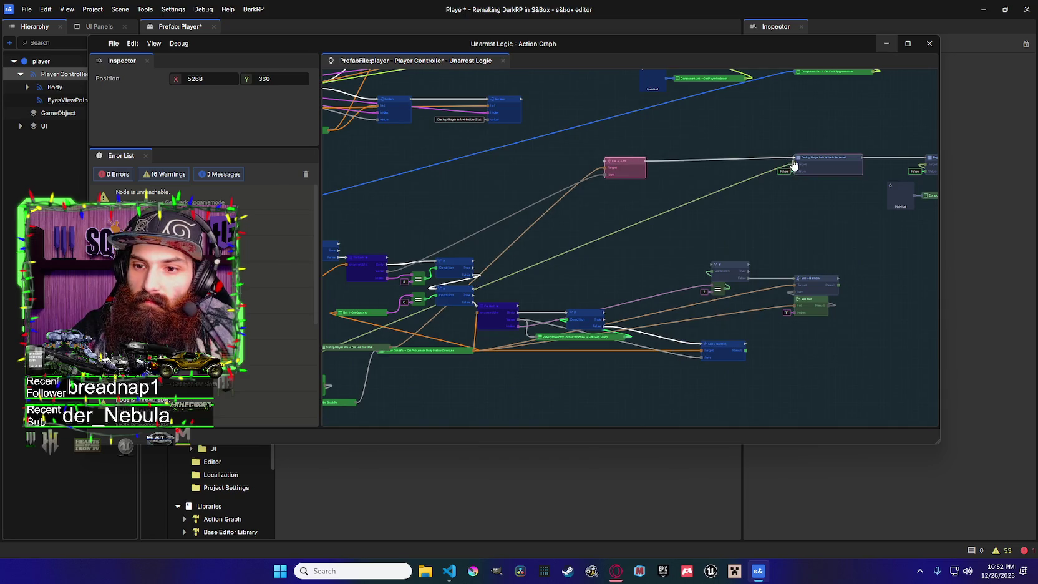
{"action": "left_click_drag", "start_coordinate": [794, 157], "coordinate": [767, 156]}
{"action": "left_click_drag", "start_coordinate": [621, 161], "coordinate": [594, 233]}
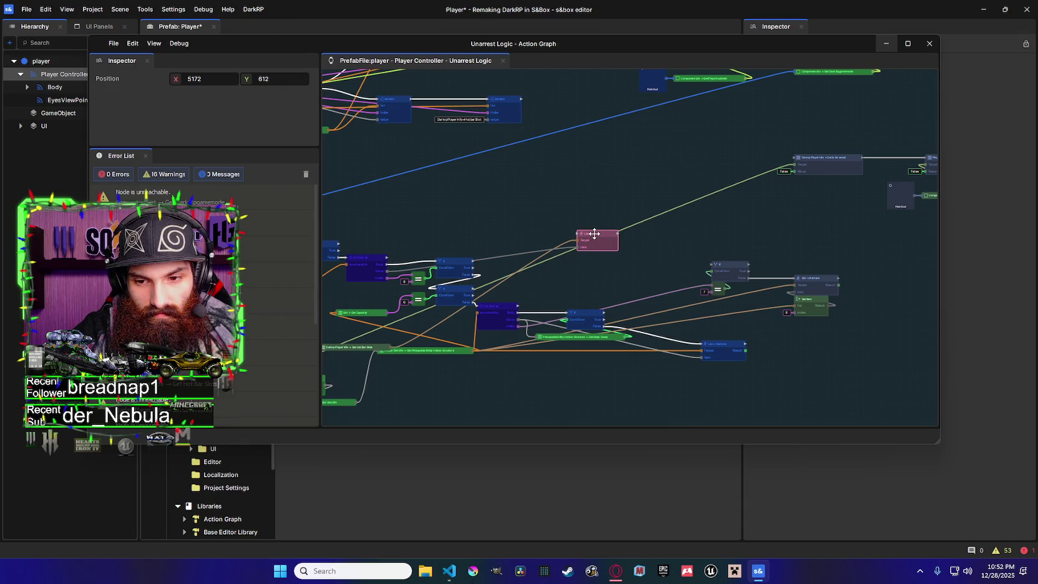
{"action": "left_click_drag", "start_coordinate": [594, 233], "coordinate": [626, 257]}
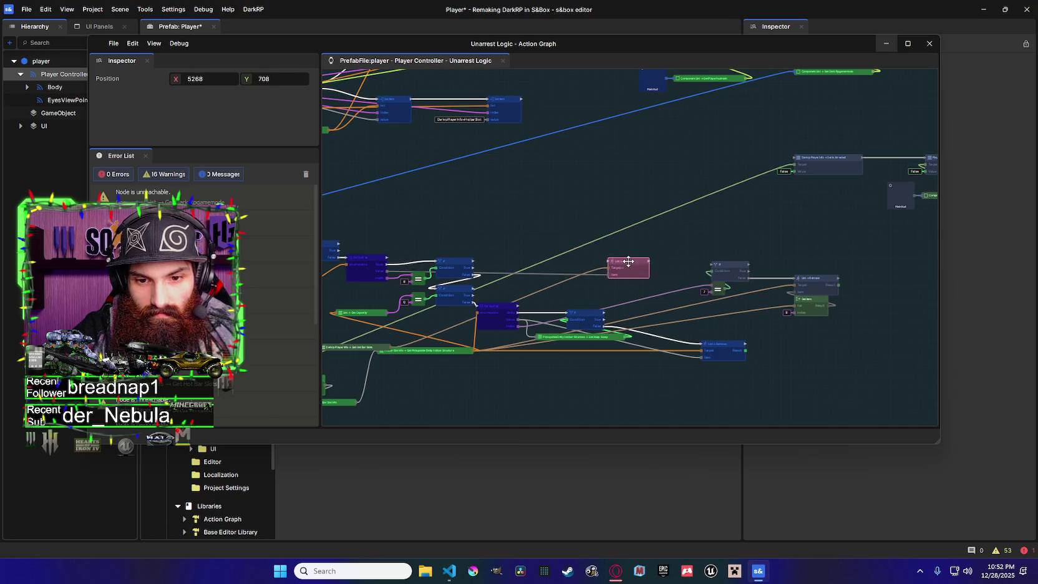
Shift the If, Get Hot Bar and List Remove nodes together to the right
{"action": "left_click_drag", "start_coordinate": [689, 291], "coordinate": [621, 242]}
{"action": "left_click", "coordinate": [507, 271]}
{"action": "left_click", "coordinate": [549, 287], "text": "ctrl"}
{"action": "left_click", "coordinate": [651, 298], "text": "ctrl"}
{"action": "left_click_drag", "start_coordinate": [526, 260], "coordinate": [612, 263]}
{"action": "right_click", "coordinate": [488, 306]}
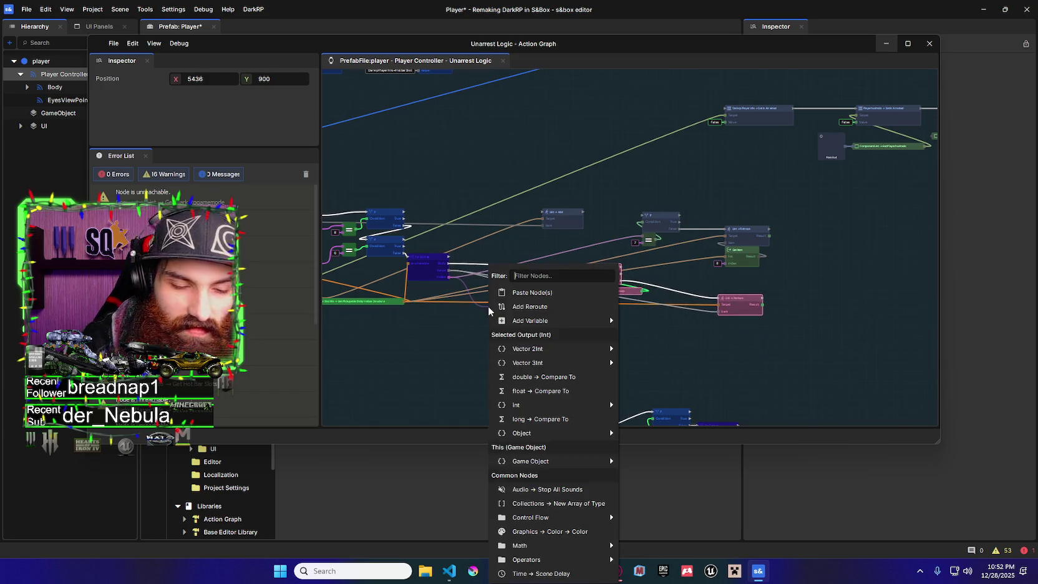
Add an Equal node and set its b input to 8
{"action": "type", "text": "qual"}
{"action": "left_click", "coordinate": [524, 306]}
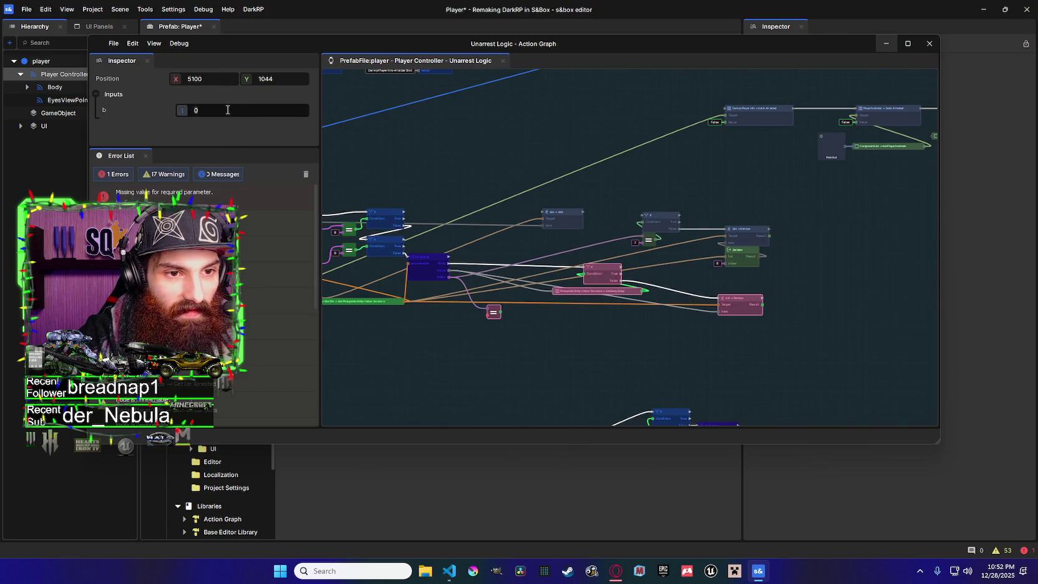
{"action": "type", "text": "8"}
Add a new If node beside the Equal node
{"action": "right_click", "coordinate": [516, 290]}
{"action": "type", "text": "if"}
{"action": "left_click", "coordinate": [564, 327]}
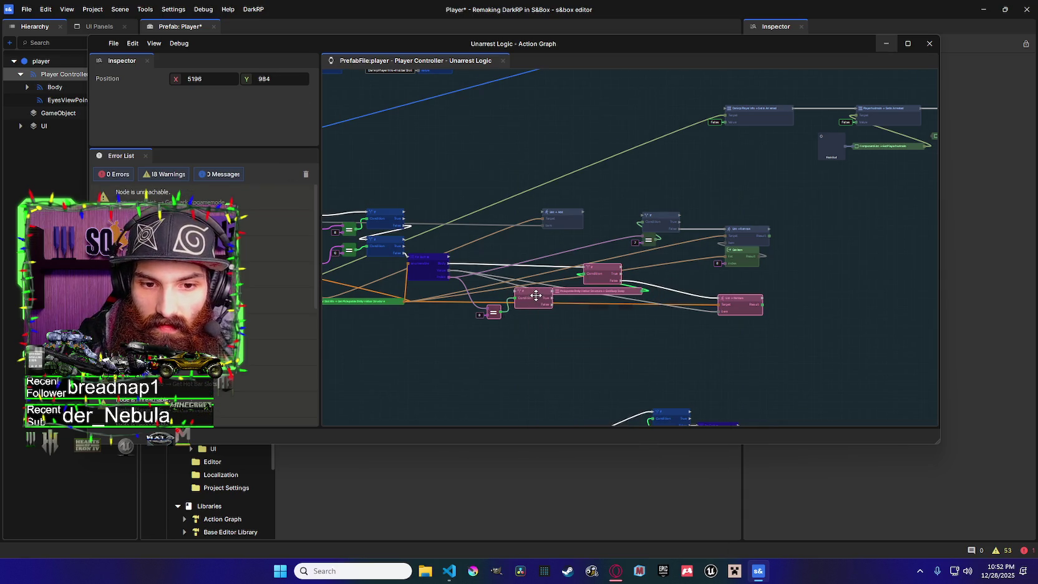
{"action": "left_click_drag", "start_coordinate": [531, 293], "coordinate": [550, 304]}
{"action": "left_click", "coordinate": [555, 303]}
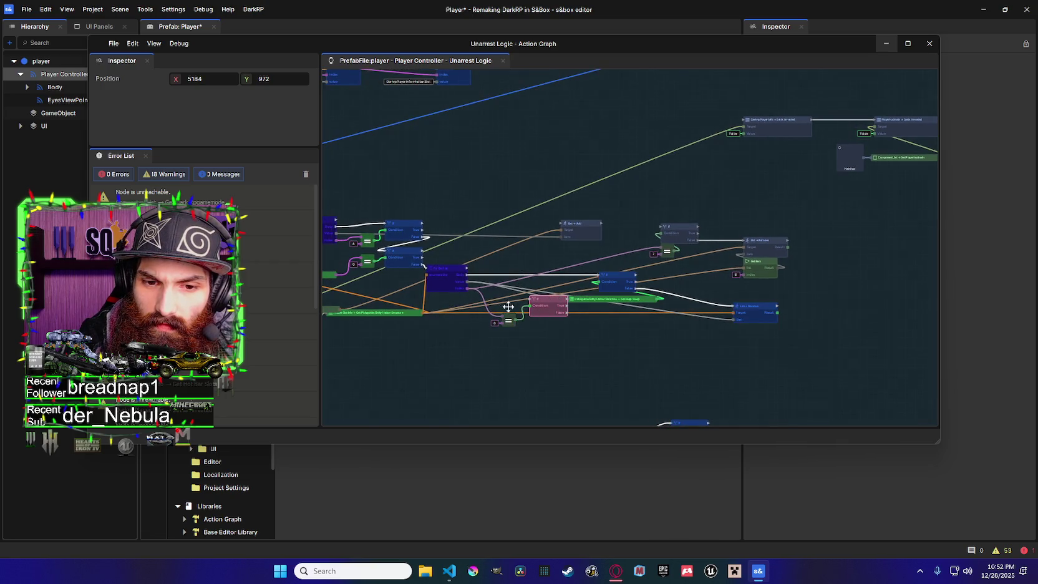
{"action": "left_click_drag", "start_coordinate": [426, 319], "coordinate": [444, 353]}
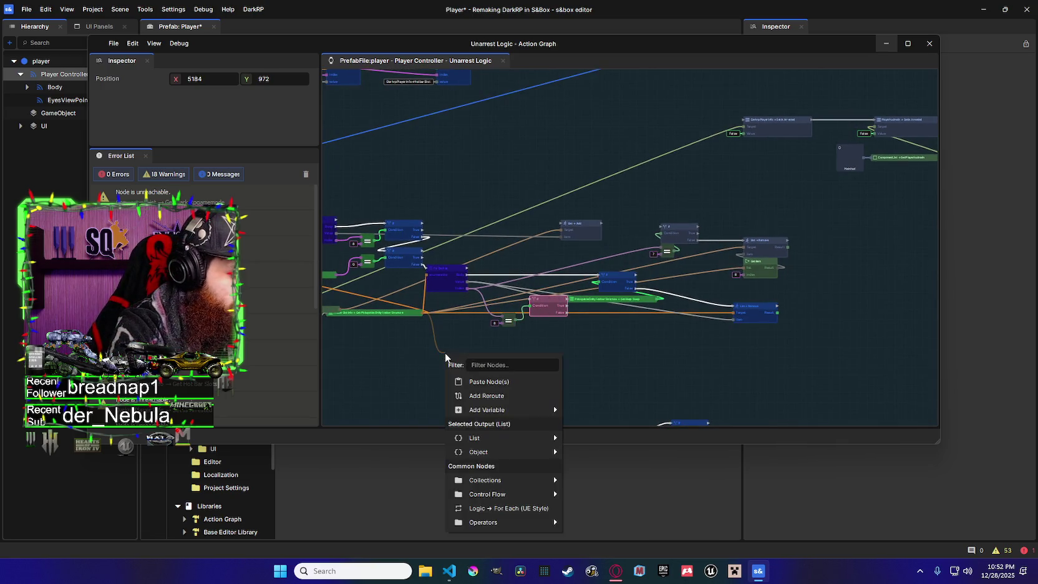
Add a List Get Capacity node from the list and wire it into the Equal node
{"action": "type", "text": "cap"}
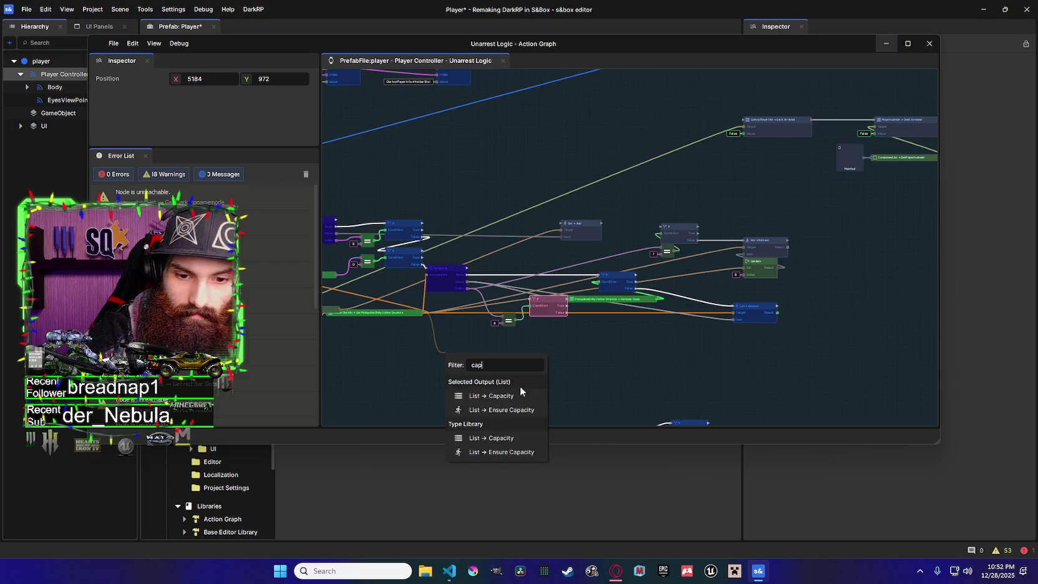
{"action": "left_click", "coordinate": [525, 394]}
{"action": "left_click_drag", "start_coordinate": [494, 358], "coordinate": [504, 323]}
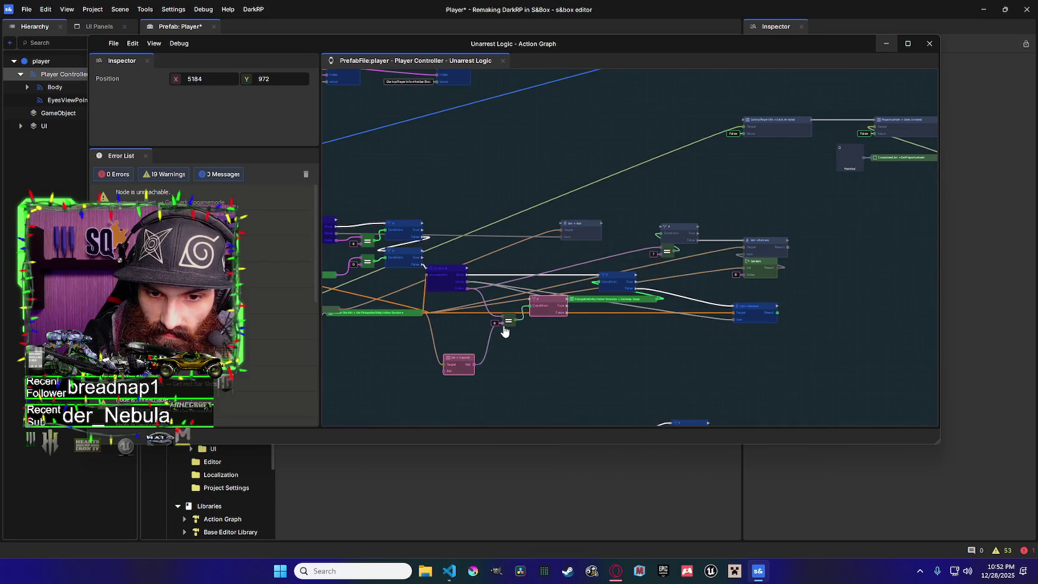
{"action": "left_click_drag", "start_coordinate": [479, 359], "coordinate": [482, 328]}
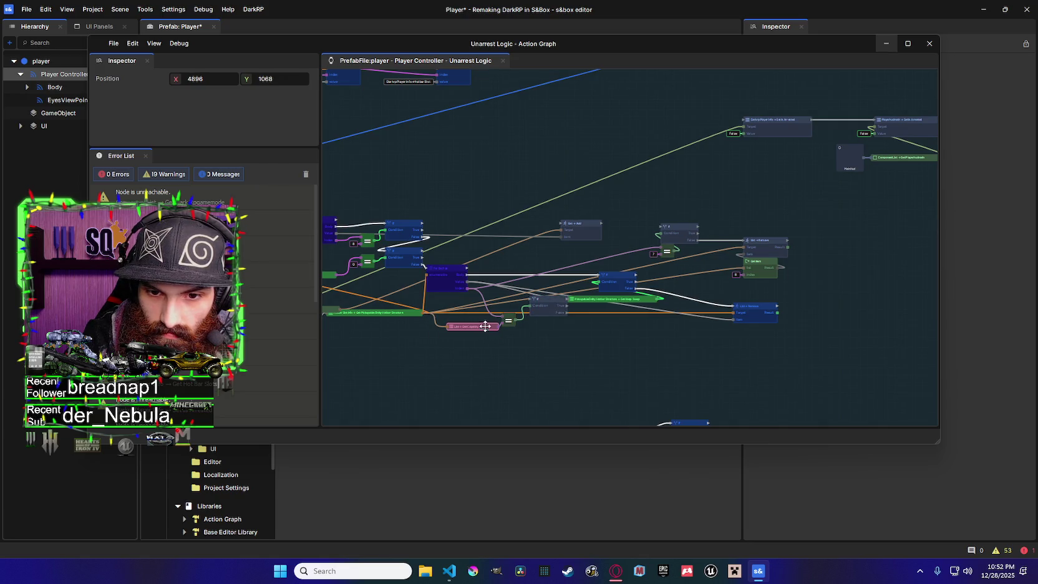
Move the If node up and connect its True output to List Add
{"action": "mouse_move", "coordinate": [546, 299]}
{"action": "left_mouse_down"}
{"action": "mouse_move", "coordinate": [535, 270]}
{"action": "mouse_move", "coordinate": [540, 279]}
{"action": "mouse_move", "coordinate": [487, 325]}
{"action": "mouse_move", "coordinate": [490, 309]}
{"action": "left_mouse_up"}
{"action": "left_click", "coordinate": [509, 316]}
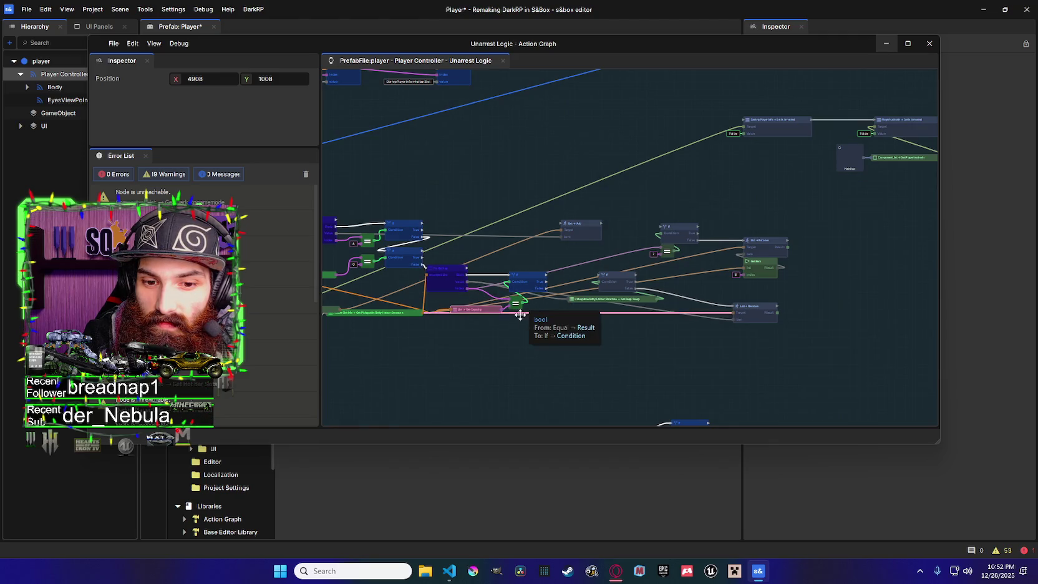
{"action": "left_click_drag", "start_coordinate": [504, 298], "coordinate": [518, 244]}
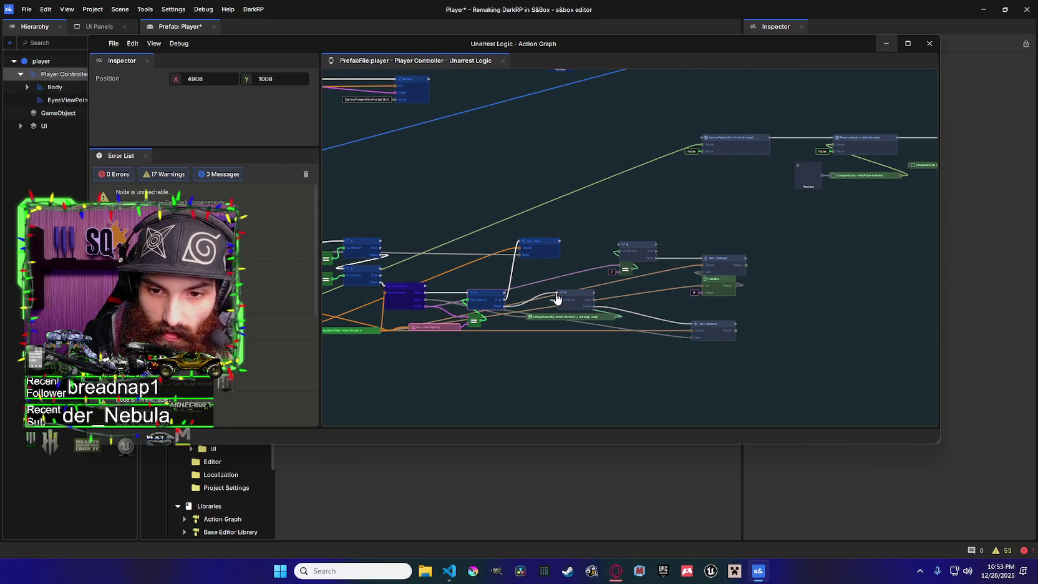
Inspect the For Each chain and reposition a node in the lower section of the graph
{"action": "scroll", "coordinate": [646, 337], "scroll_direction": "down", "scroll_amount": 2}
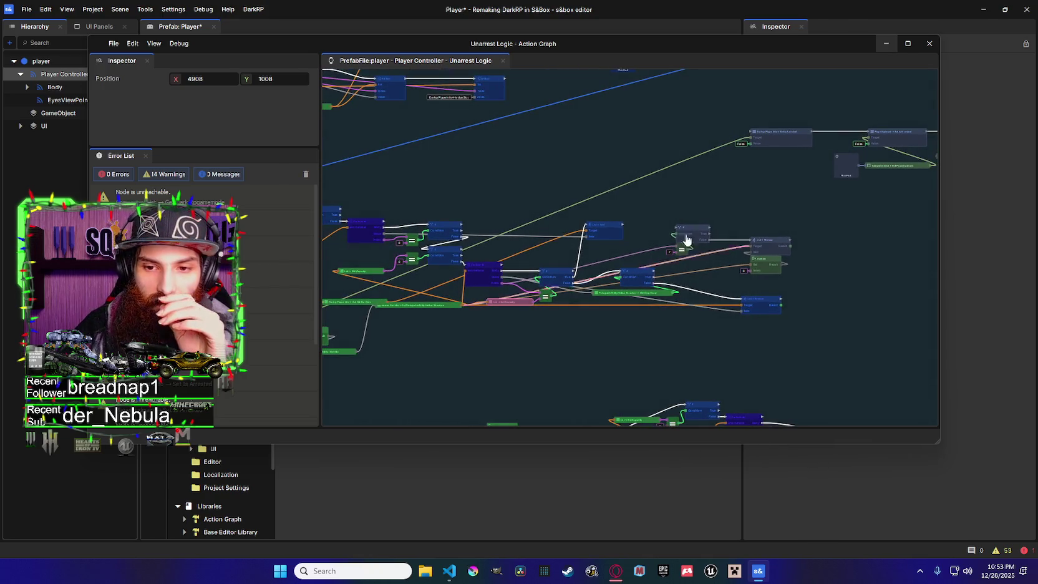
{"action": "left_click", "coordinate": [642, 275]}
{"action": "left_click_drag", "start_coordinate": [641, 275], "coordinate": [645, 277]}
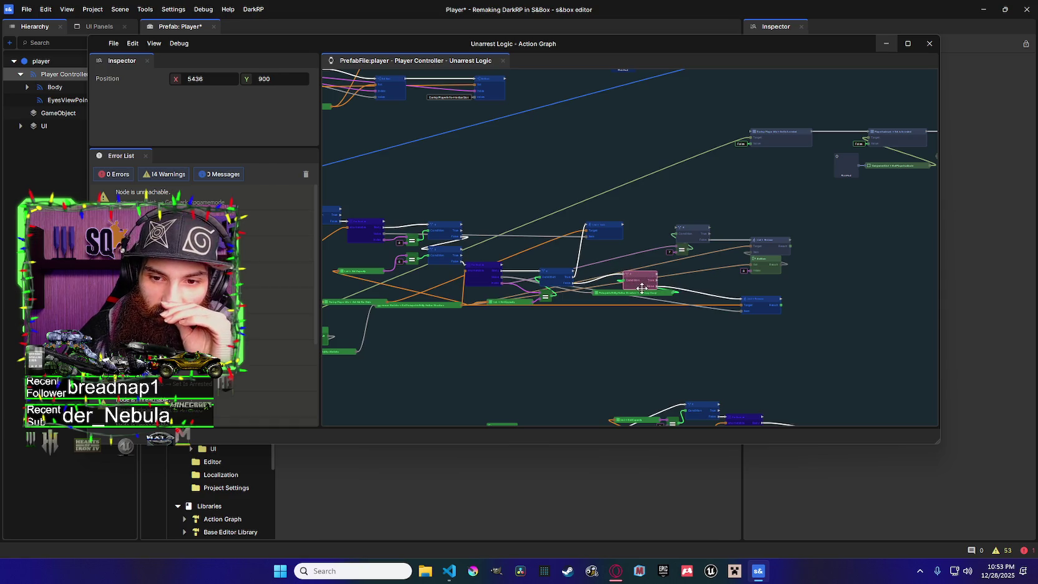
{"action": "left_click_drag", "start_coordinate": [489, 283], "coordinate": [549, 290]}
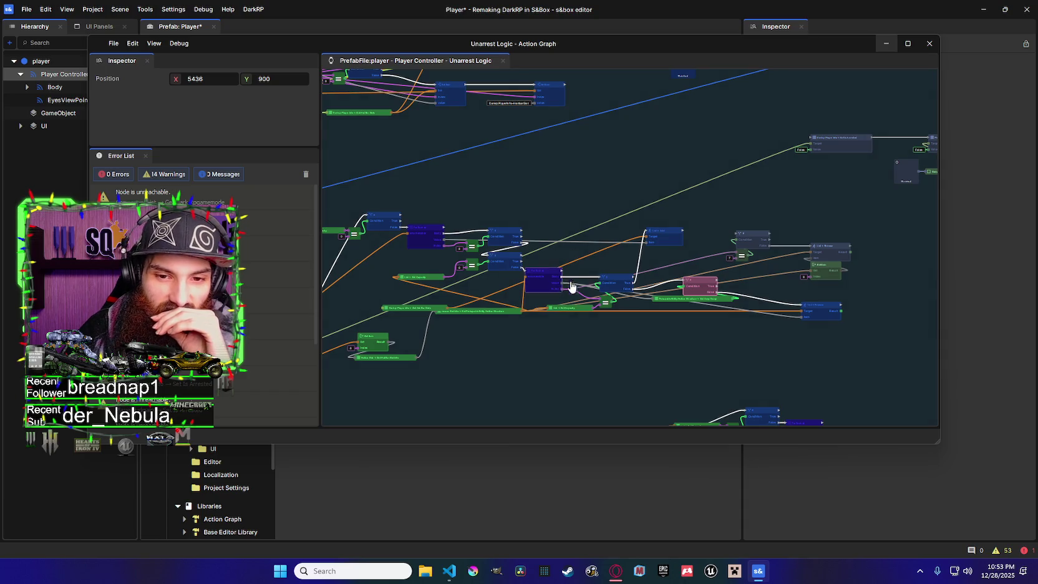
{"action": "left_click_drag", "start_coordinate": [542, 280], "coordinate": [617, 286]}
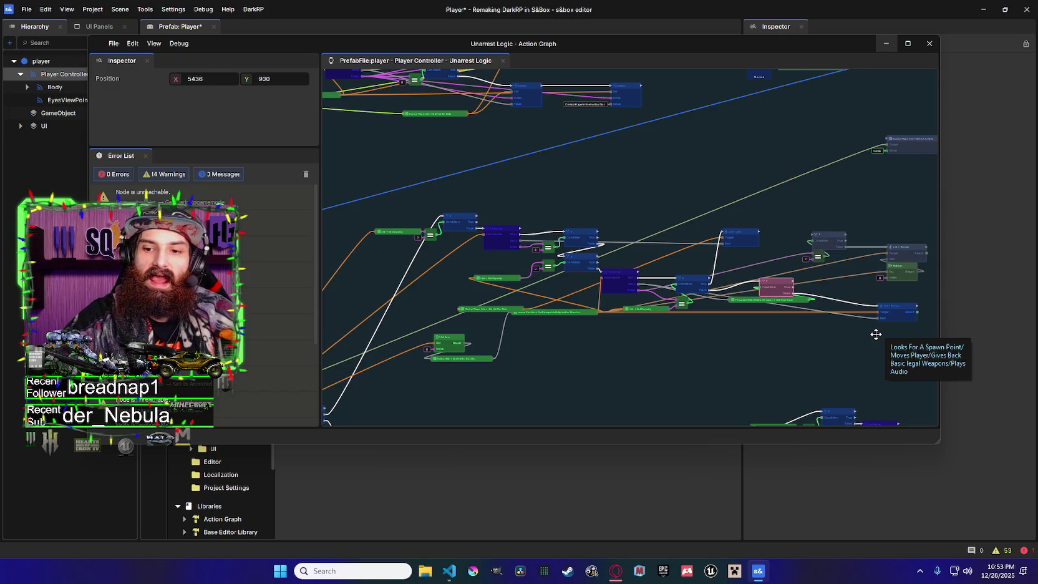
{"action": "scroll", "coordinate": [630, 278], "scroll_direction": "up", "scroll_amount": 5}
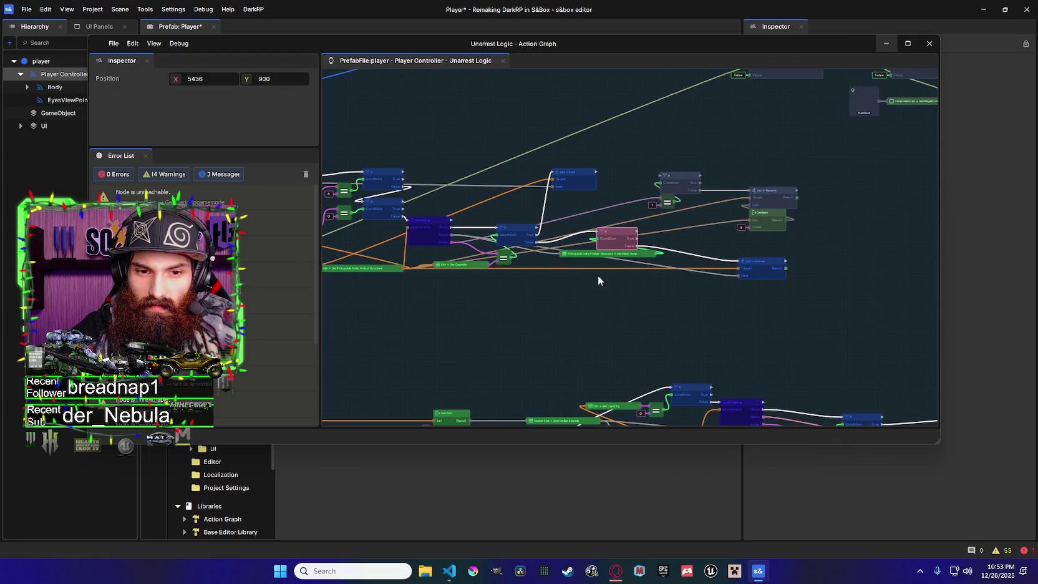
{"action": "scroll", "coordinate": [597, 280], "scroll_direction": "left", "scroll_amount": 3}
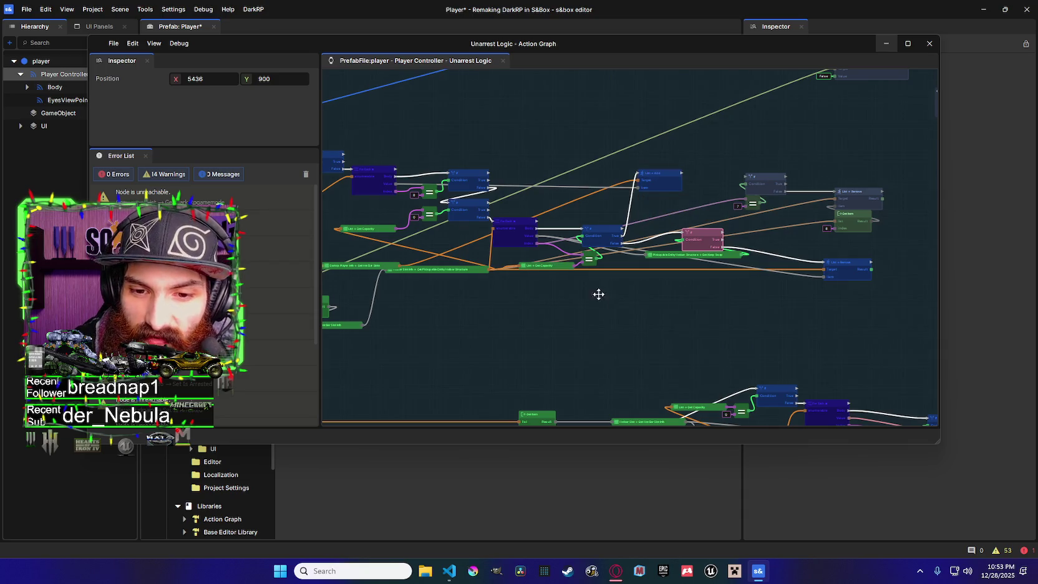
{"action": "left_click", "coordinate": [469, 274]}
{"action": "mouse_move", "coordinate": [471, 283]}
{"action": "left_mouse_down"}
{"action": "mouse_move", "coordinate": [485, 299]}
{"action": "mouse_move", "coordinate": [474, 275]}
{"action": "mouse_move", "coordinate": [758, 249]}
{"action": "mouse_move", "coordinate": [584, 238]}
{"action": "mouse_move", "coordinate": [608, 279]}
{"action": "left_mouse_up"}
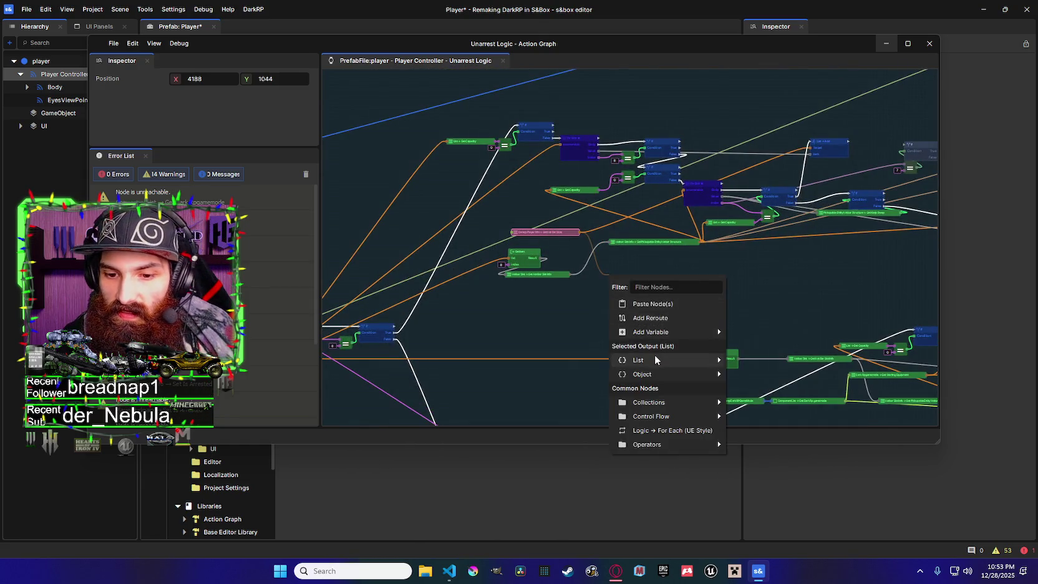
Add a Collections Get Item node reading from the list
{"action": "mouse_move", "coordinate": [655, 360]}
{"action": "mouse_move", "coordinate": [666, 405]}
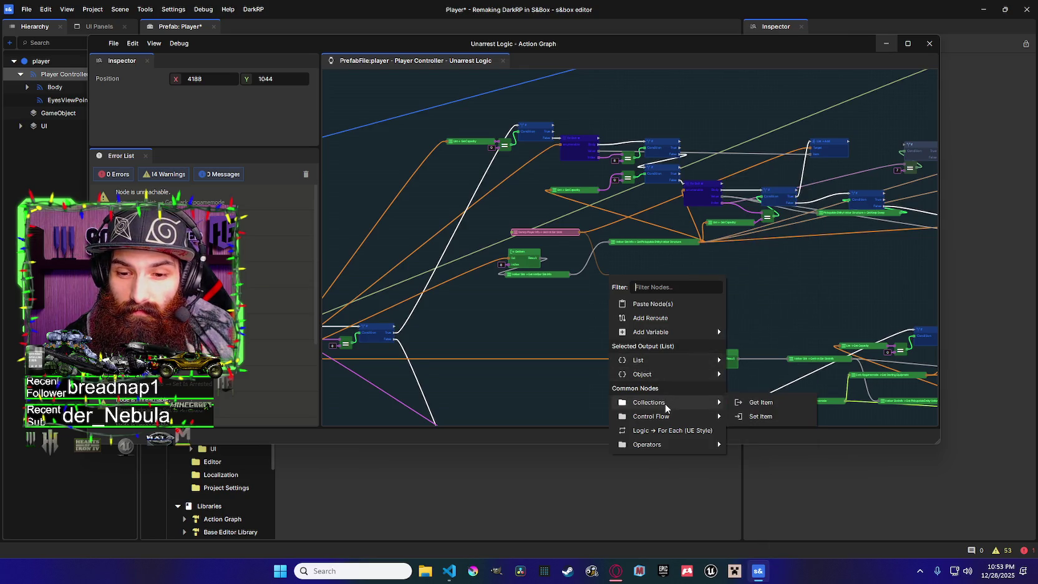
{"action": "left_click", "coordinate": [760, 402]}
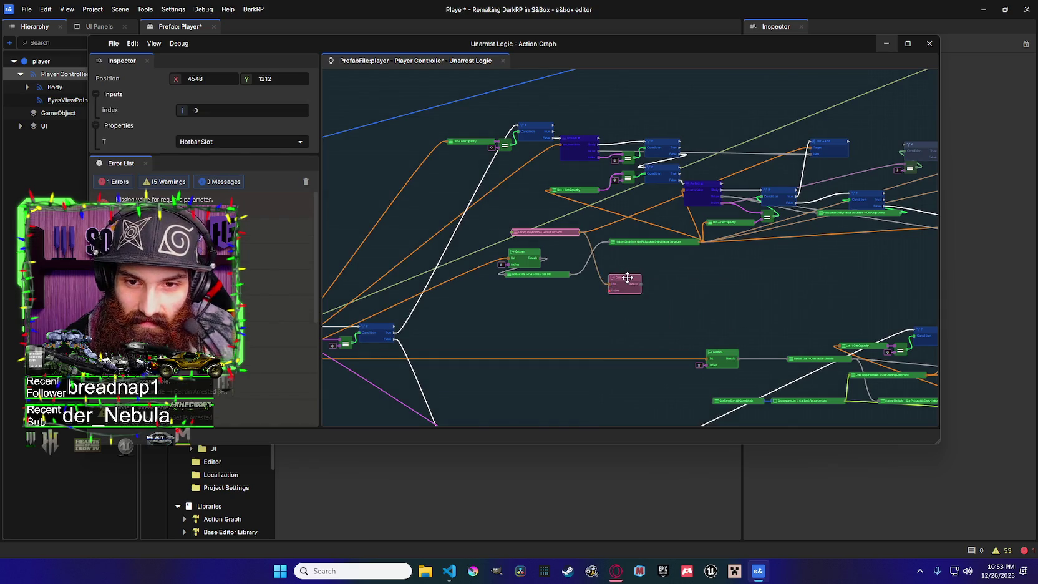
{"action": "left_click_drag", "start_coordinate": [631, 277], "coordinate": [634, 277]}
{"action": "mouse_move", "coordinate": [595, 159]}
{"action": "left_mouse_down"}
{"action": "mouse_move", "coordinate": [614, 289]}
{"action": "mouse_move", "coordinate": [540, 330]}
{"action": "mouse_move", "coordinate": [661, 330]}
{"action": "left_mouse_up"}
Chain a Hotbar Slot node and the hotbar structure node after Get Item
{"action": "mouse_move", "coordinate": [626, 408]}
{"action": "left_click", "coordinate": [742, 422]}
{"action": "left_click", "coordinate": [699, 411]}
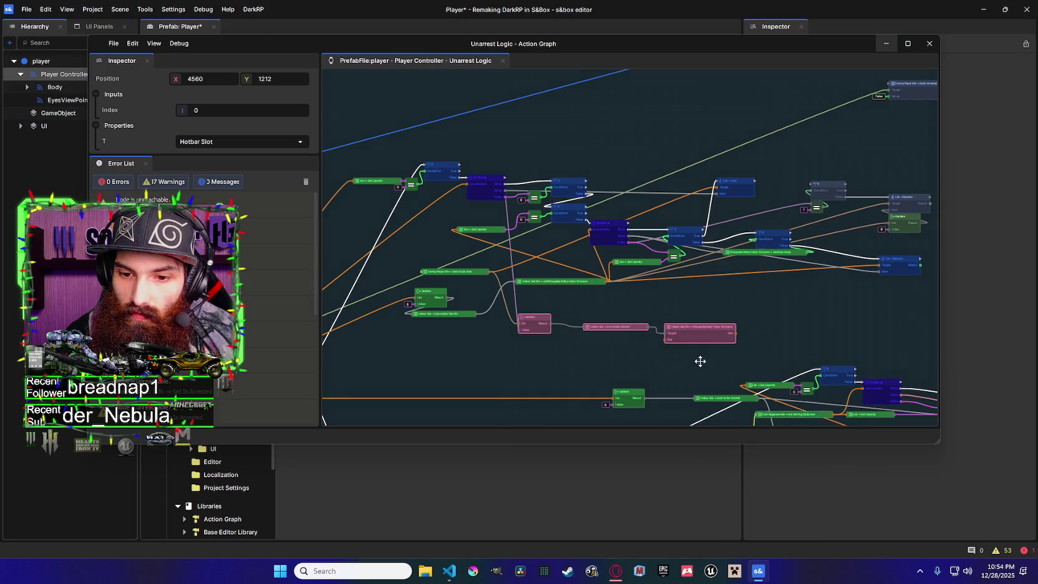
{"action": "mouse_move", "coordinate": [694, 328]}
{"action": "left_mouse_down"}
{"action": "mouse_move", "coordinate": [611, 302]}
{"action": "mouse_move", "coordinate": [574, 317]}
{"action": "mouse_move", "coordinate": [654, 198]}
{"action": "left_mouse_up"}
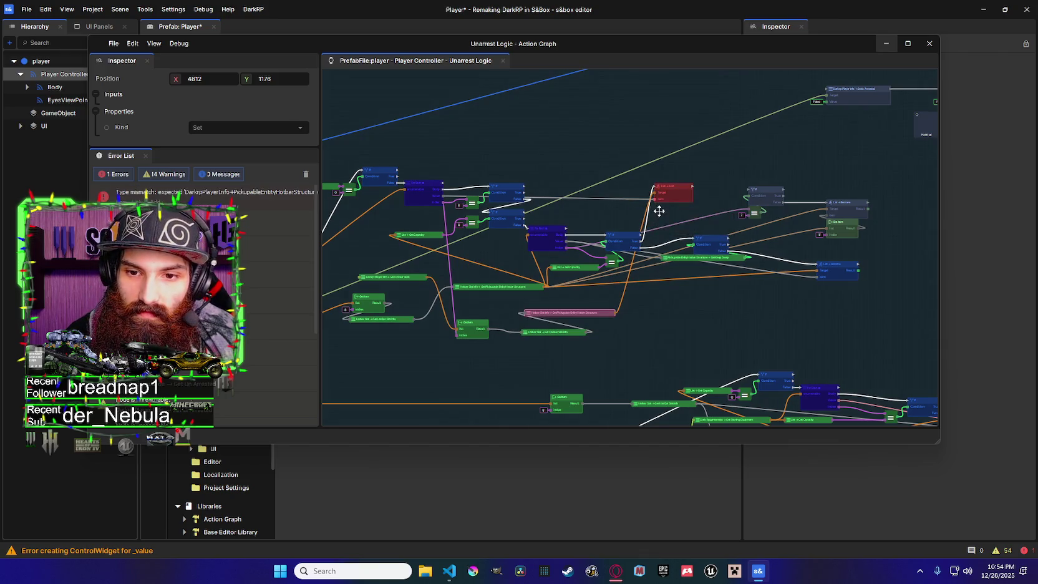
Feed the hotbar structure into List Add, raise the hotbar and Get Item nodes, and link the top-right node
{"action": "left_click_drag", "start_coordinate": [564, 241], "coordinate": [655, 200]}
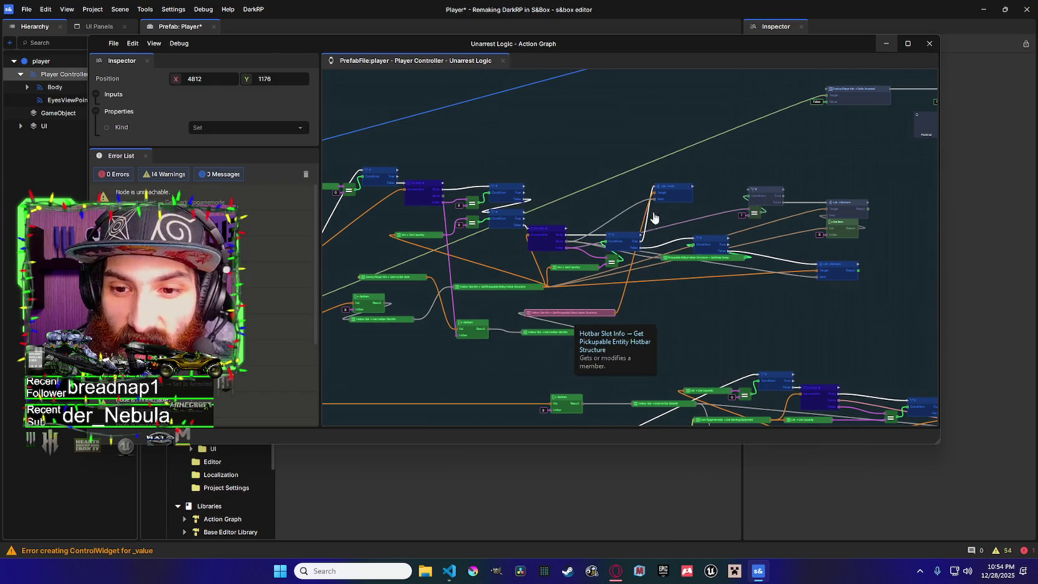
{"action": "left_click_drag", "start_coordinate": [677, 192], "coordinate": [693, 192]}
{"action": "mouse_move", "coordinate": [576, 311]}
{"action": "left_mouse_down"}
{"action": "mouse_move", "coordinate": [633, 197]}
{"action": "mouse_move", "coordinate": [626, 195]}
{"action": "left_mouse_up"}
{"action": "left_click_drag", "start_coordinate": [565, 332], "coordinate": [592, 184]}
{"action": "mouse_move", "coordinate": [472, 323]}
{"action": "left_mouse_down"}
{"action": "mouse_move", "coordinate": [555, 158]}
{"action": "mouse_move", "coordinate": [569, 155]}
{"action": "left_mouse_up"}
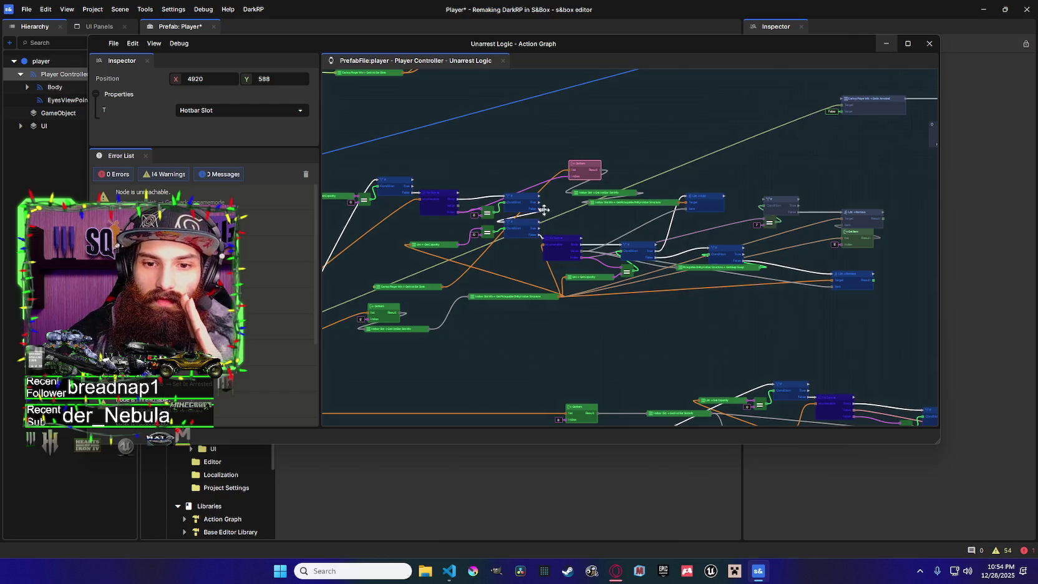
{"action": "left_click_drag", "start_coordinate": [540, 201], "coordinate": [842, 98]}
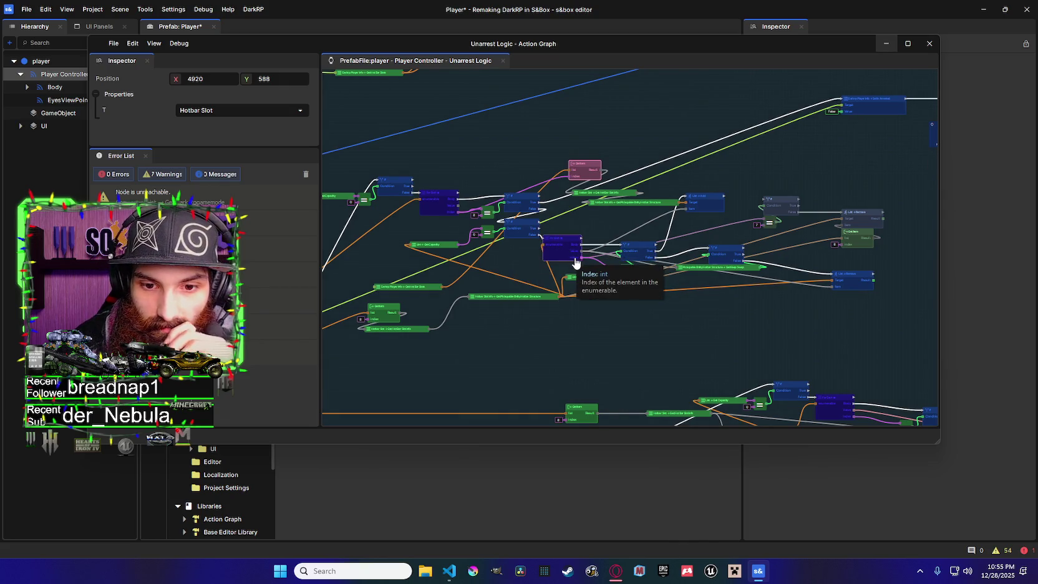
{"action": "scroll", "coordinate": [575, 262], "scroll_direction": "right", "scroll_amount": 2}
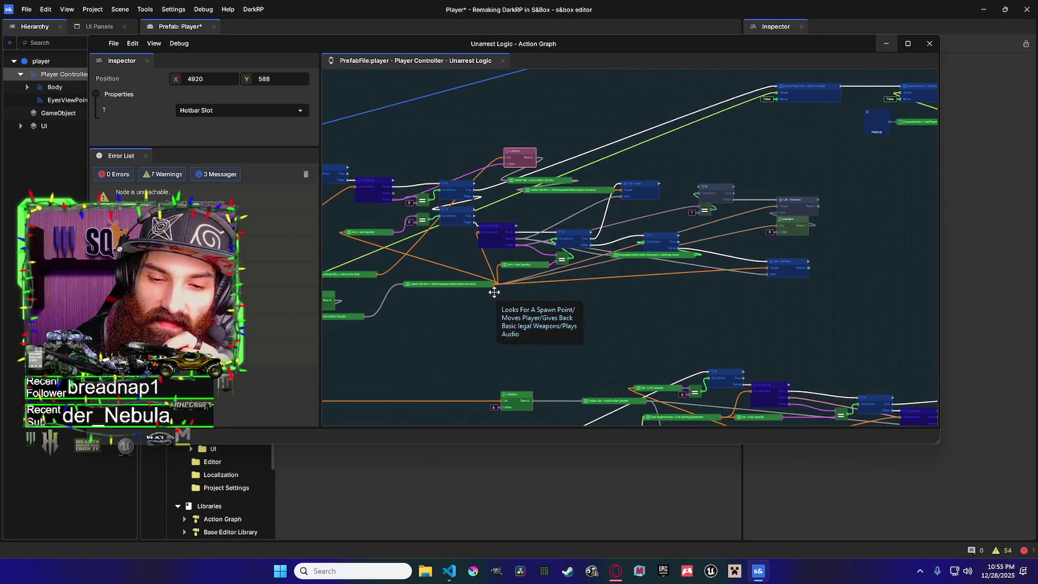
{"action": "scroll", "coordinate": [537, 278], "scroll_direction": "right", "scroll_amount": 3}
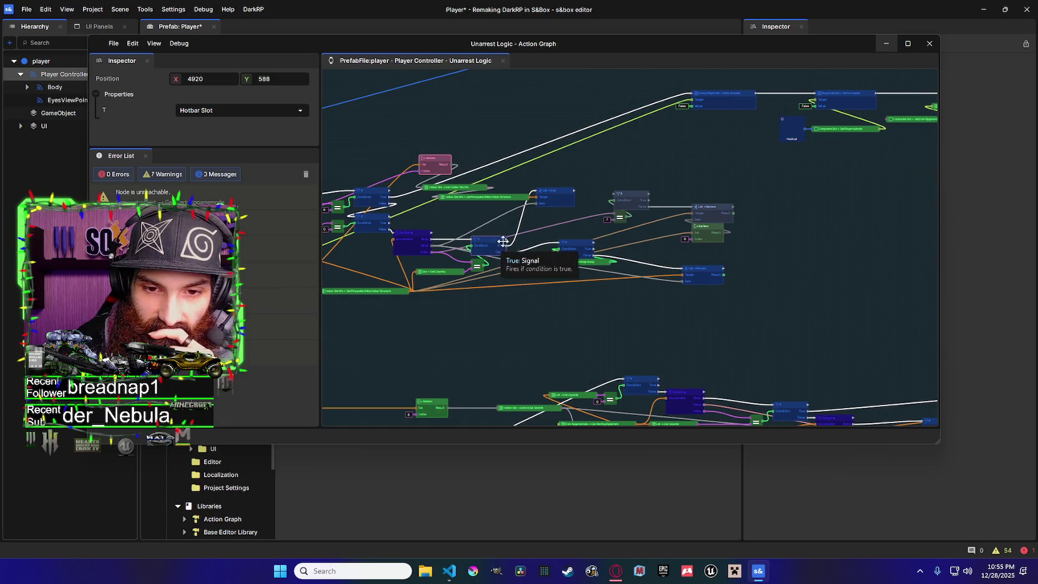
{"action": "scroll", "coordinate": [575, 209], "scroll_direction": "left", "scroll_amount": 3}
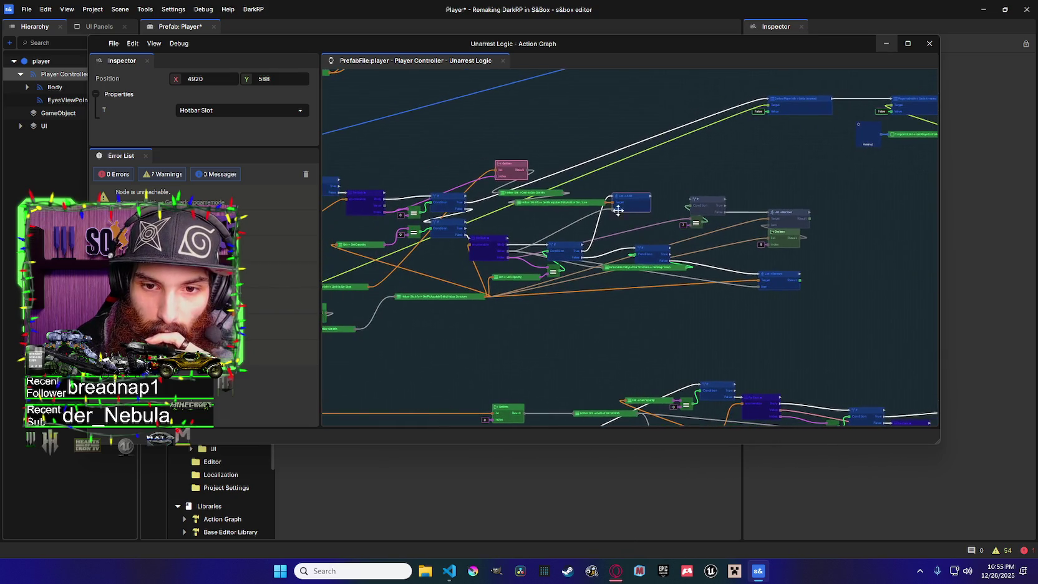
{"action": "scroll", "coordinate": [486, 250], "scroll_direction": "left", "scroll_amount": 3}
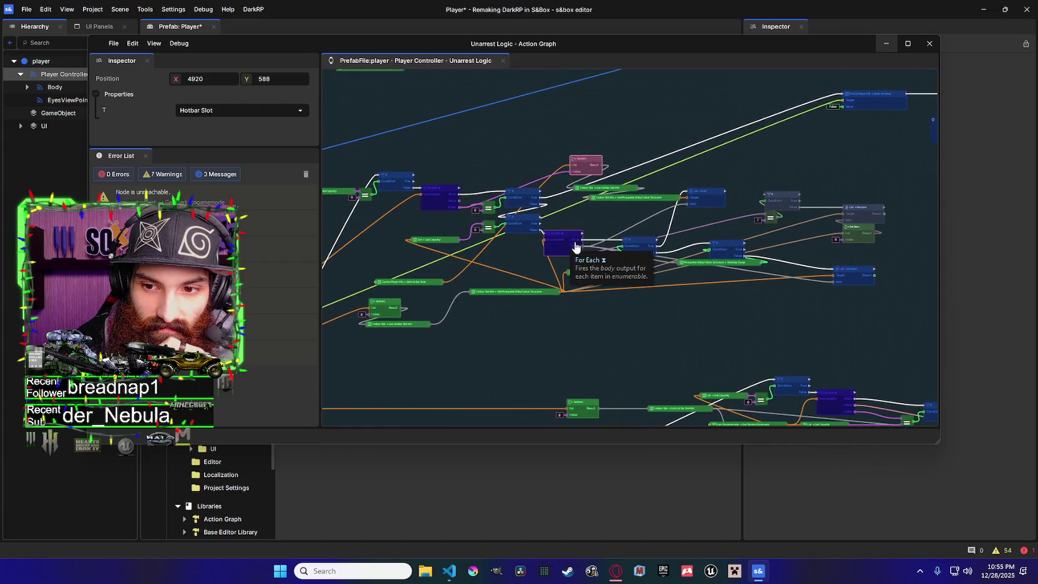
{"action": "scroll", "coordinate": [567, 243], "scroll_direction": "right", "scroll_amount": 5}
{"action": "scroll", "coordinate": [648, 228], "scroll_direction": "left", "scroll_amount": 2}
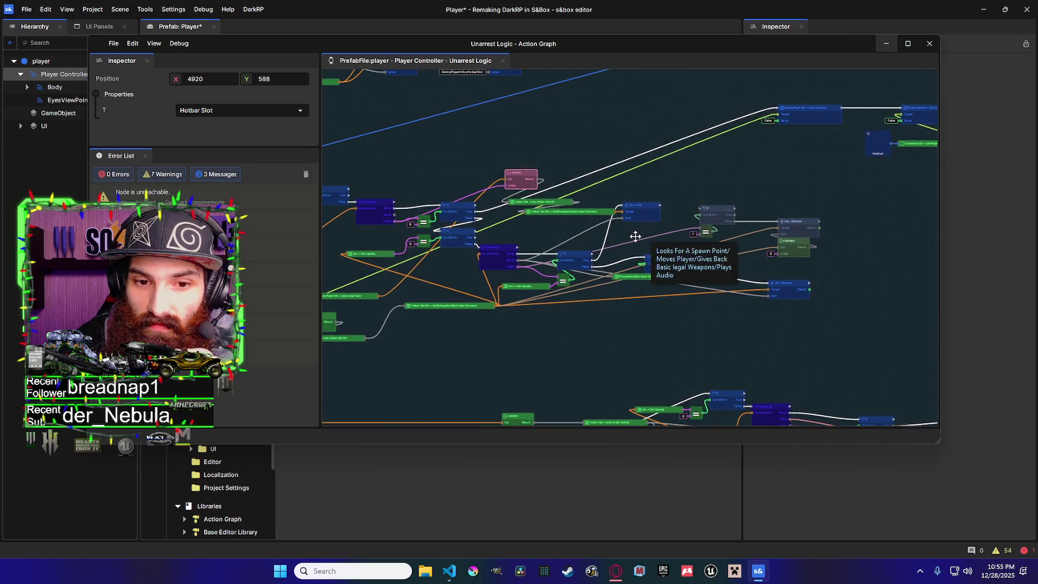
{"action": "scroll", "coordinate": [699, 236], "scroll_direction": "left", "scroll_amount": 2}
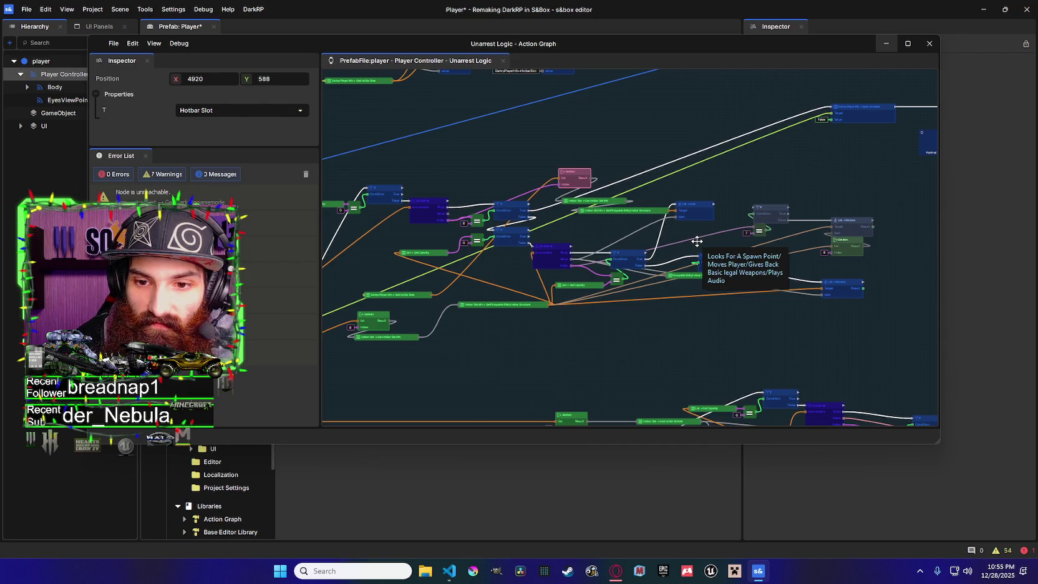
{"action": "scroll", "coordinate": [687, 237], "scroll_direction": "right", "scroll_amount": 5}
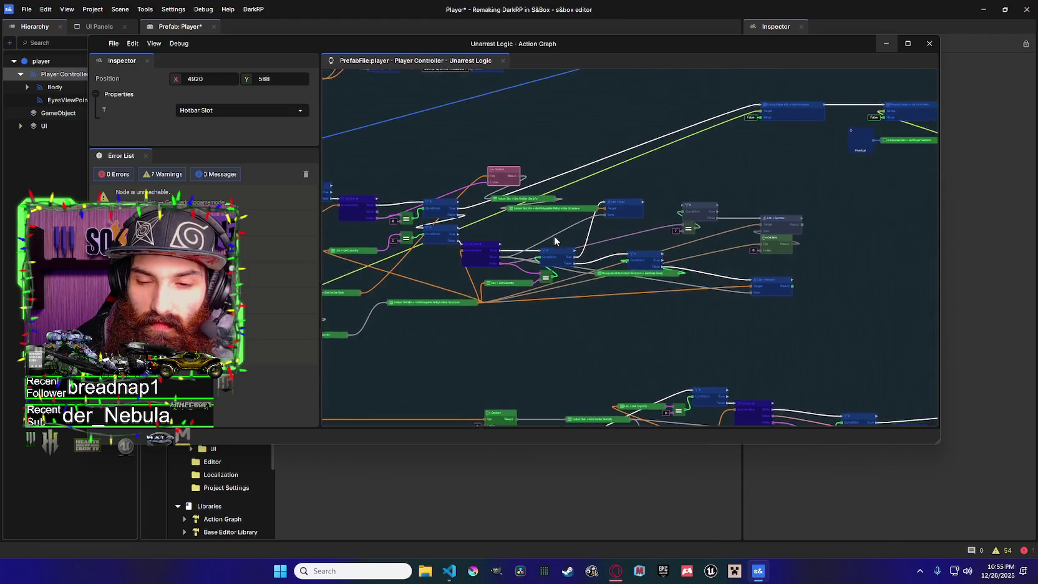
{"action": "scroll", "coordinate": [686, 225], "scroll_direction": "left", "scroll_amount": 2}
{"action": "scroll", "coordinate": [685, 218], "scroll_direction": "left", "scroll_amount": 3}
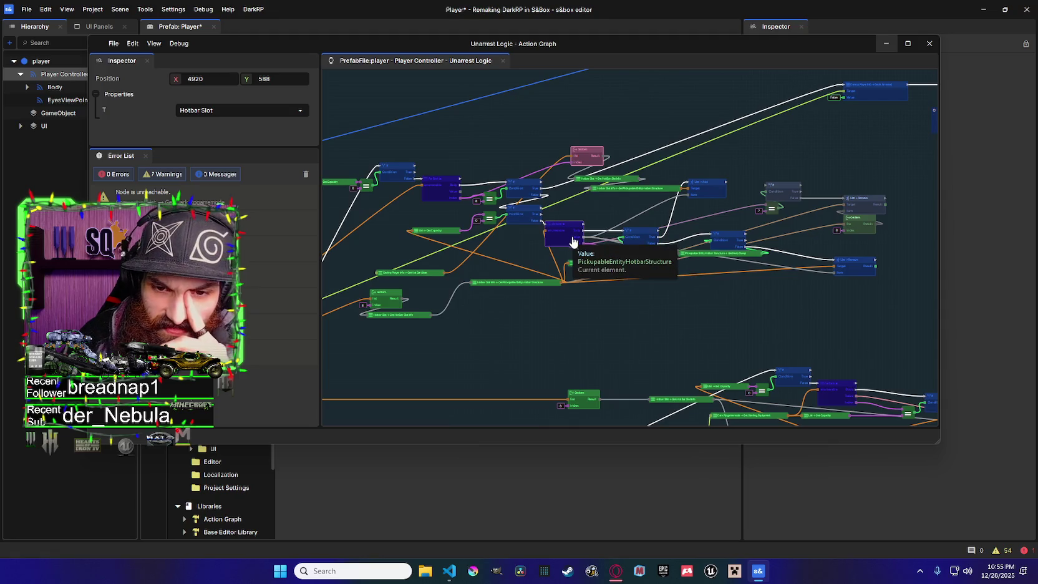
{"action": "scroll", "coordinate": [565, 231], "scroll_direction": "right", "scroll_amount": 4}
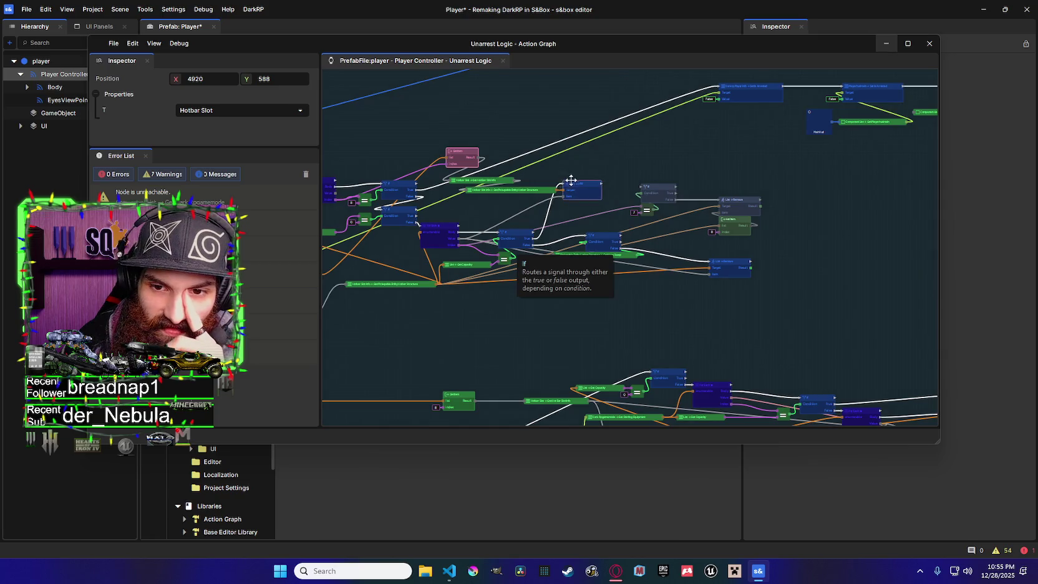
{"action": "scroll", "coordinate": [624, 225], "scroll_direction": "left", "scroll_amount": 2}
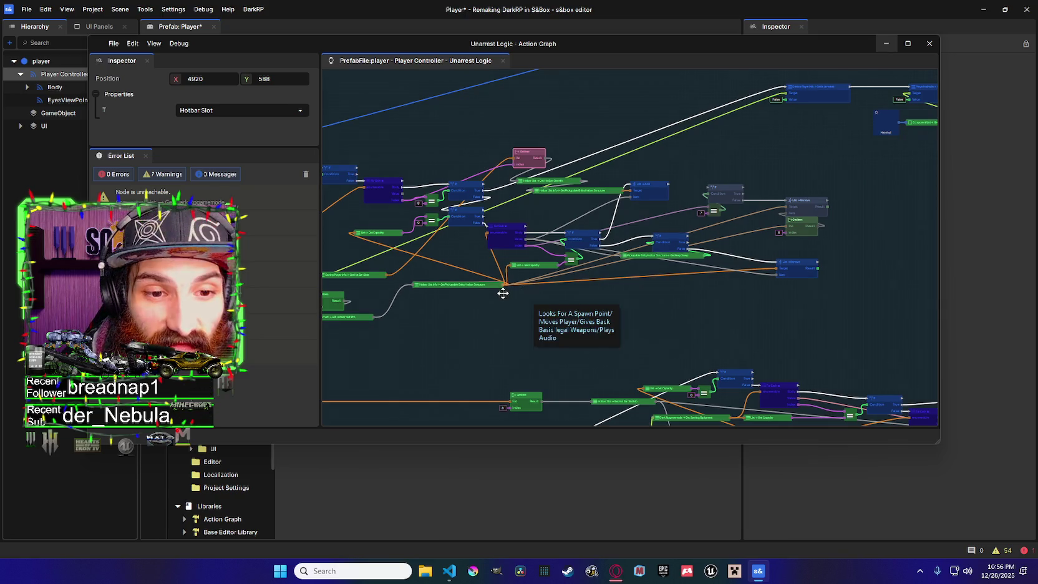
{"action": "left_click_drag", "start_coordinate": [500, 292], "coordinate": [529, 280]}
{"action": "scroll", "coordinate": [543, 268], "scroll_direction": "up", "scroll_amount": 1}
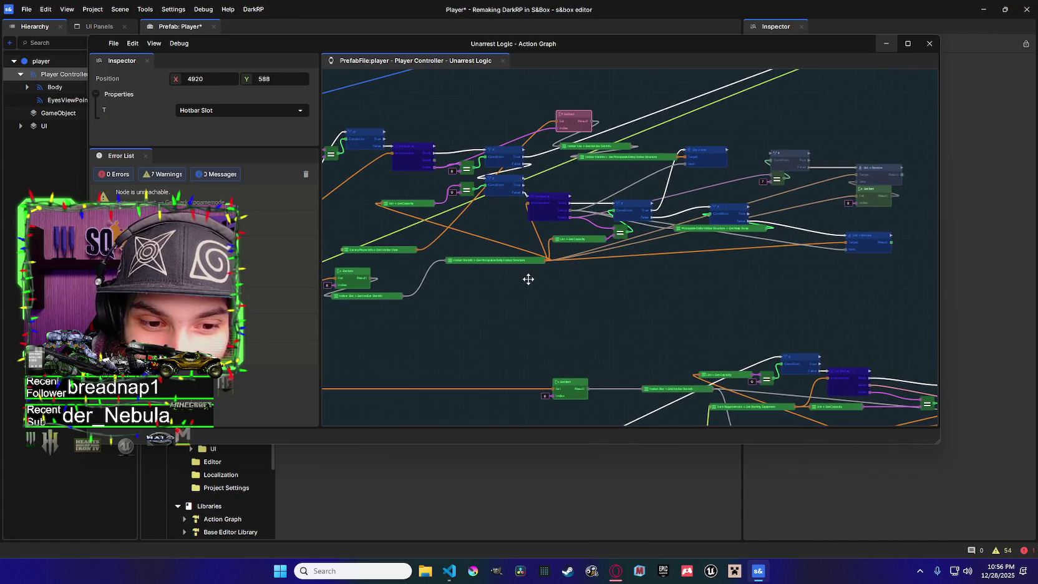
{"action": "left_click_drag", "start_coordinate": [545, 262], "coordinate": [585, 286]}
{"action": "type", "text": "f"}
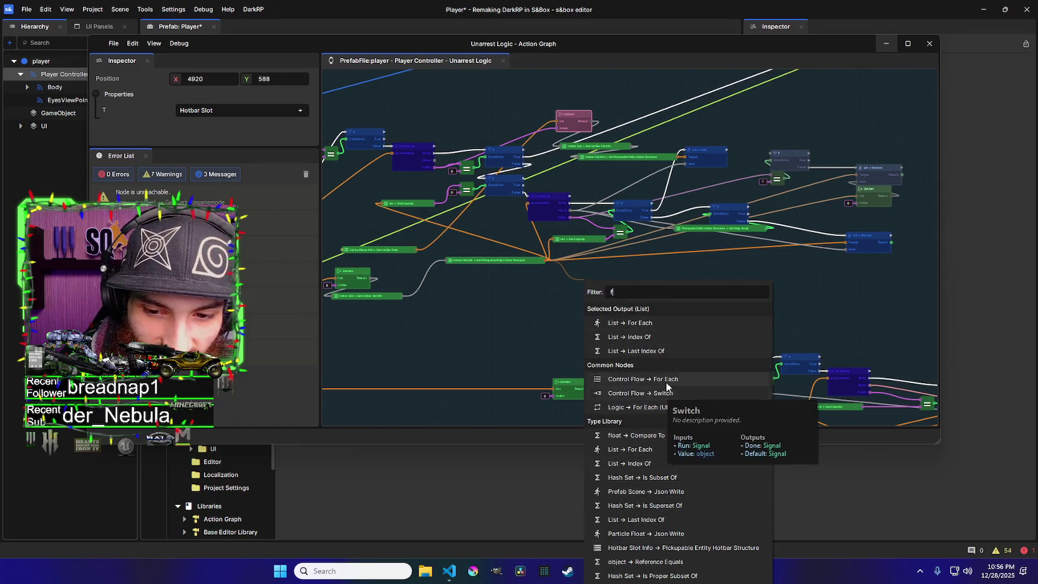
Add a For Each node on the hotbar list and place it beside the loop logic
{"action": "left_click", "coordinate": [666, 381]}
{"action": "left_click_drag", "start_coordinate": [654, 354], "coordinate": [464, 384]}
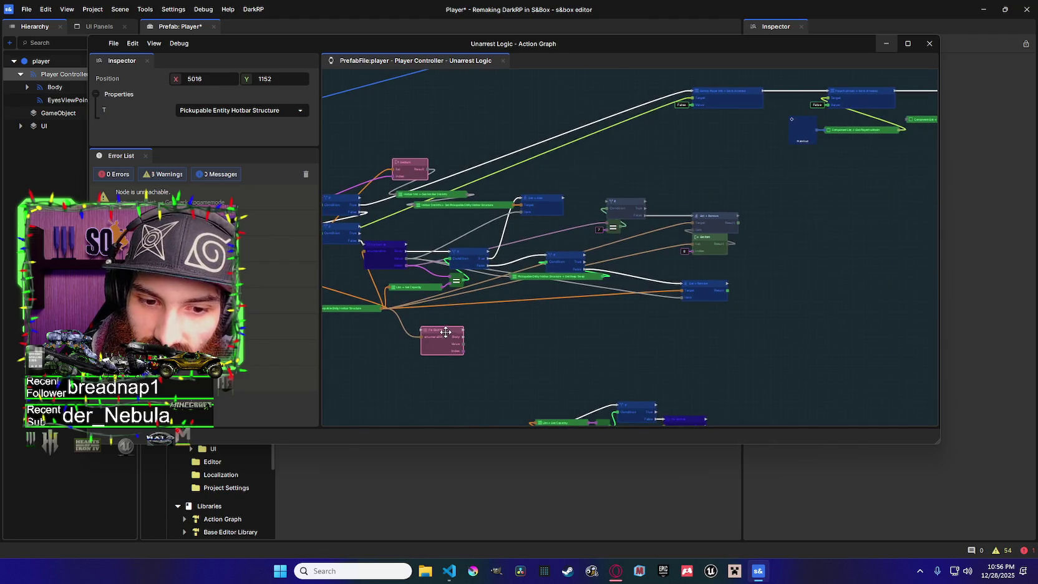
{"action": "mouse_move", "coordinate": [444, 329]}
{"action": "left_mouse_down"}
{"action": "mouse_move", "coordinate": [418, 315]}
{"action": "mouse_move", "coordinate": [598, 212]}
{"action": "mouse_move", "coordinate": [527, 210]}
{"action": "left_mouse_up"}
Shift the List Remove, Condition, equals and GetItem nodes right, setting List Add beside For Each
{"action": "left_click", "coordinate": [721, 222]}
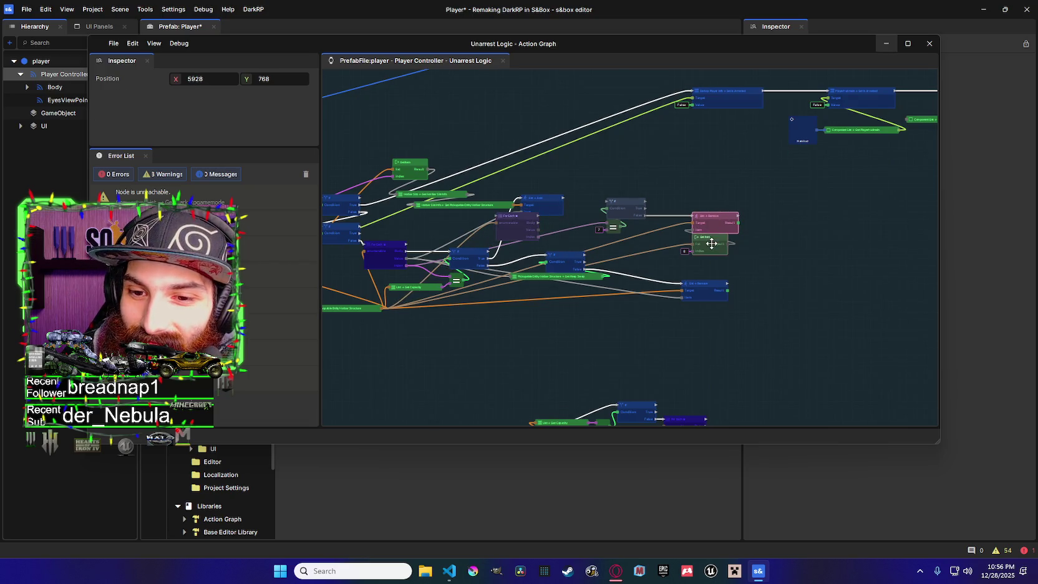
{"action": "left_click", "coordinate": [711, 243], "text": "ctrl"}
{"action": "left_click", "coordinate": [625, 205], "text": "ctrl"}
{"action": "left_click", "coordinate": [613, 227], "text": "ctrl"}
{"action": "left_click_drag", "start_coordinate": [623, 209], "coordinate": [812, 220]}
{"action": "left_click_drag", "start_coordinate": [561, 203], "coordinate": [672, 204]}
{"action": "mouse_move", "coordinate": [530, 223]}
{"action": "left_mouse_down"}
{"action": "mouse_move", "coordinate": [611, 204]}
{"action": "mouse_move", "coordinate": [653, 210]}
{"action": "mouse_move", "coordinate": [559, 200]}
{"action": "left_mouse_up"}
Wire the For Each Body and Value outputs into List Add
{"action": "scroll", "coordinate": [561, 266], "scroll_direction": "up", "scroll_amount": 1}
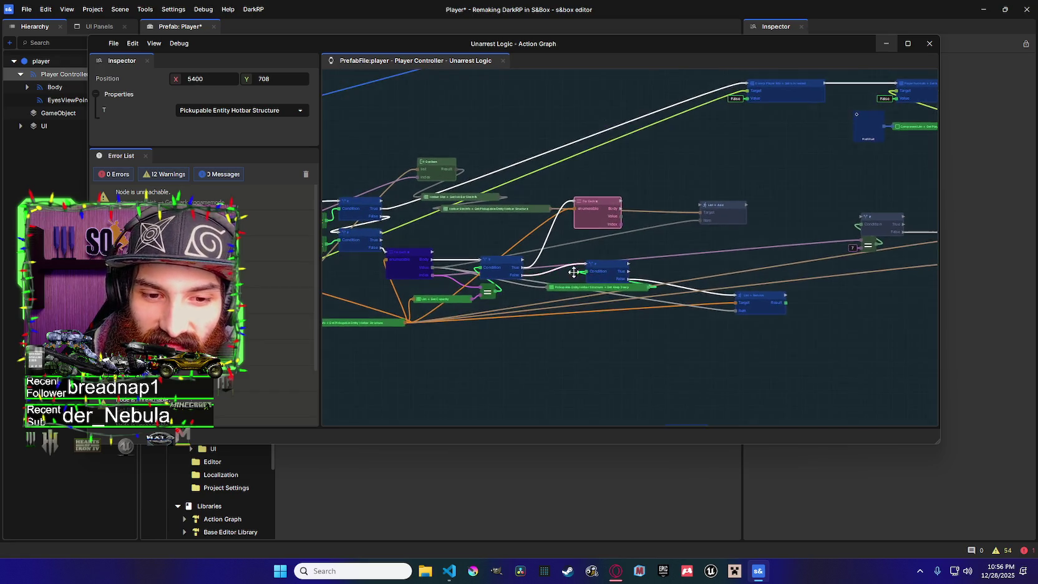
{"action": "scroll", "coordinate": [568, 280], "scroll_direction": "down", "scroll_amount": 1}
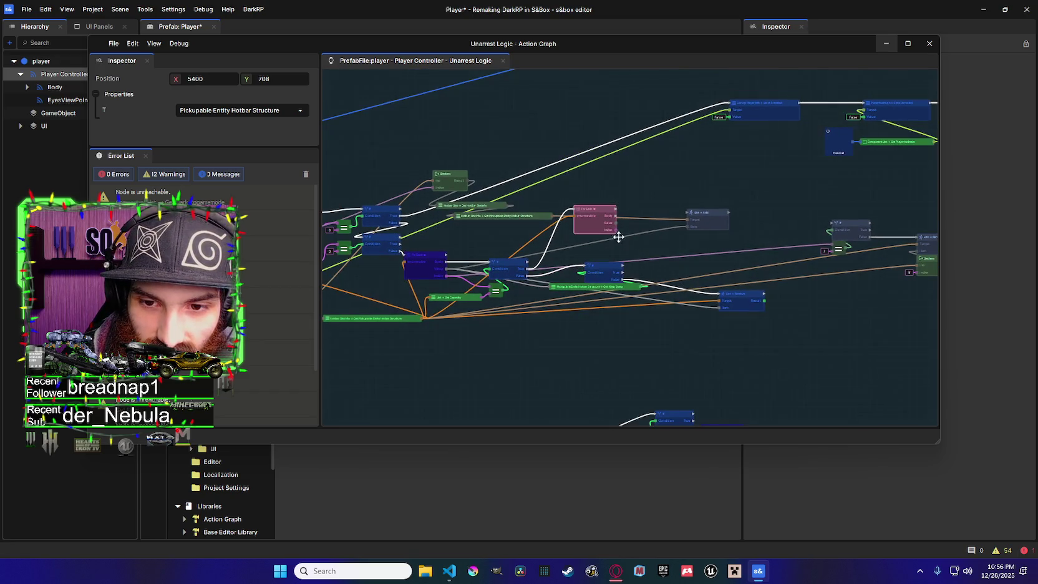
{"action": "left_click_drag", "start_coordinate": [616, 224], "coordinate": [689, 232]}
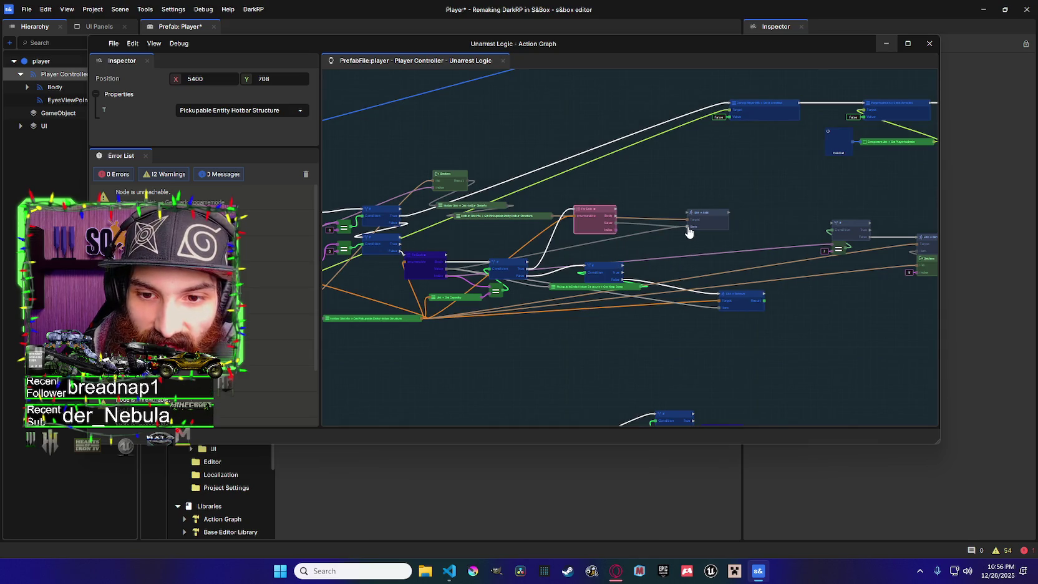
{"action": "mouse_move", "coordinate": [615, 215]}
{"action": "left_mouse_down"}
{"action": "mouse_move", "coordinate": [688, 212]}
{"action": "mouse_move", "coordinate": [673, 227]}
{"action": "left_mouse_up"}
{"action": "left_click", "coordinate": [697, 223]}
{"action": "mouse_move", "coordinate": [721, 316]}
{"action": "left_mouse_down"}
{"action": "mouse_move", "coordinate": [654, 308]}
{"action": "mouse_move", "coordinate": [731, 296]}
{"action": "left_mouse_up"}
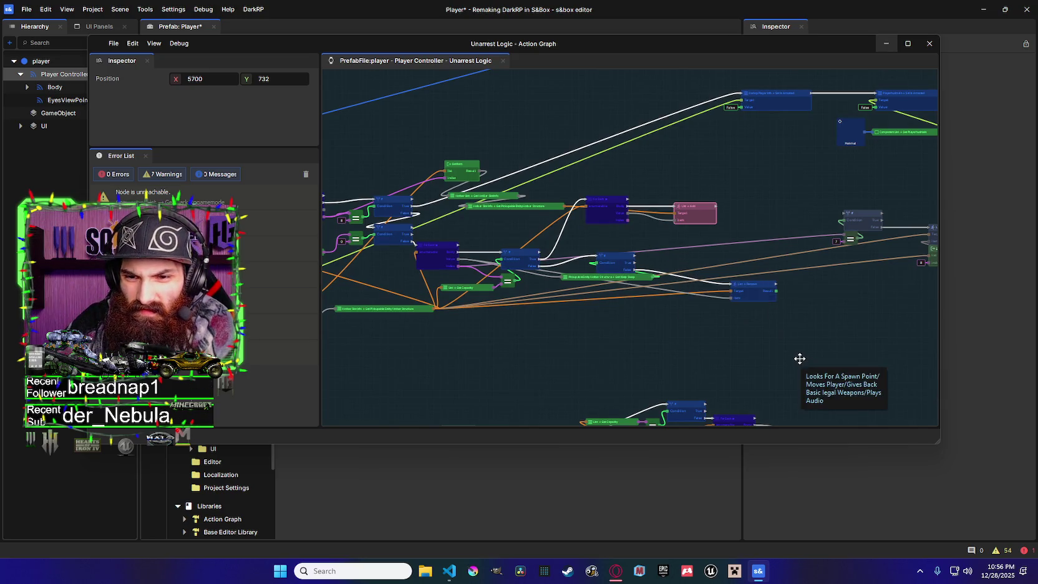
{"action": "left_click_drag", "start_coordinate": [551, 320], "coordinate": [570, 320]}
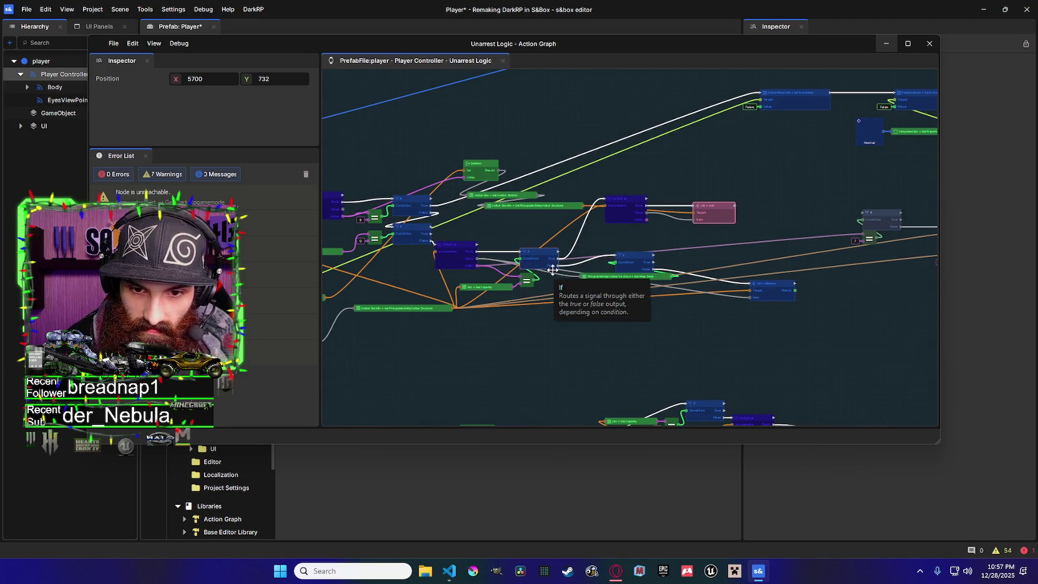
{"action": "scroll", "coordinate": [549, 276], "scroll_direction": "up", "scroll_amount": 3}
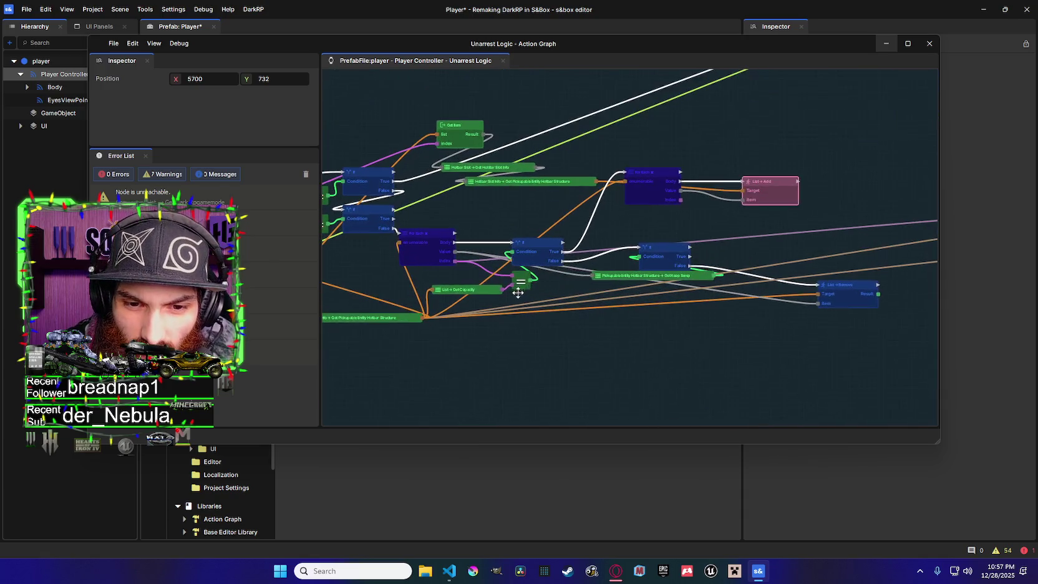
{"action": "scroll", "coordinate": [518, 285], "scroll_direction": "down", "scroll_amount": 2}
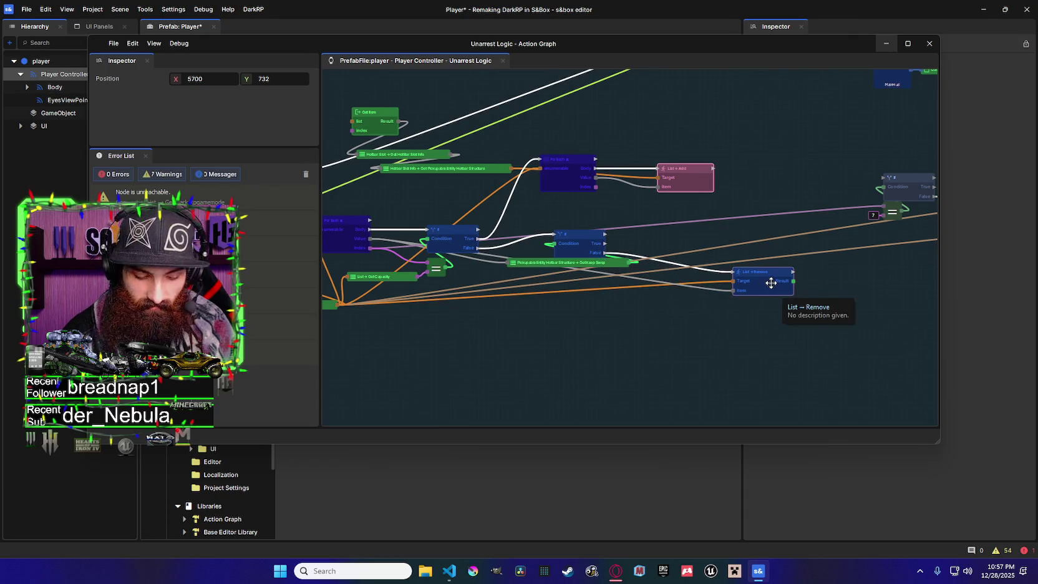
{"action": "left_click_drag", "start_coordinate": [561, 240], "coordinate": [609, 247]}
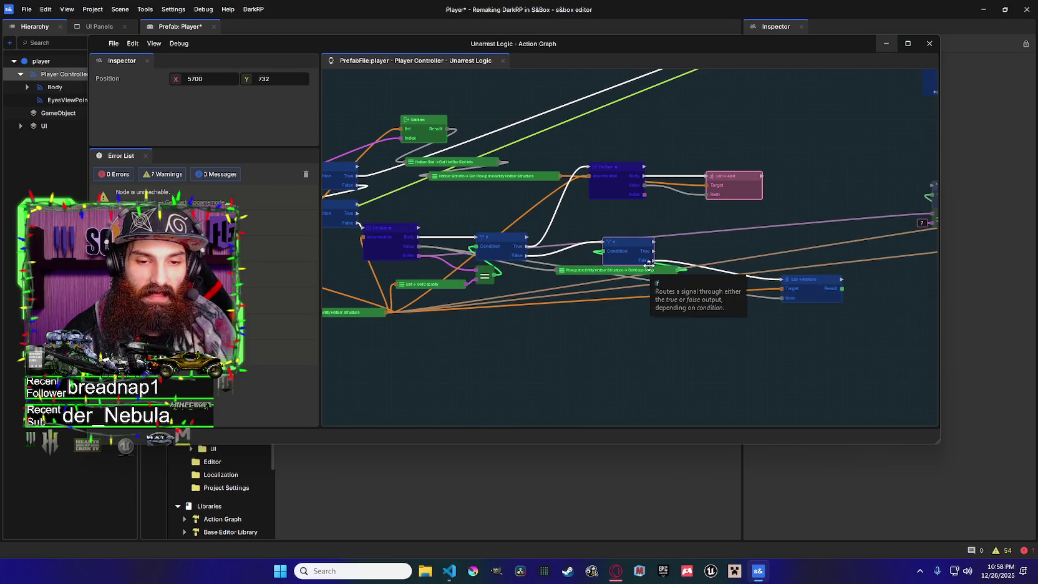
{"action": "scroll", "coordinate": [651, 269], "scroll_direction": "left", "scroll_amount": 5}
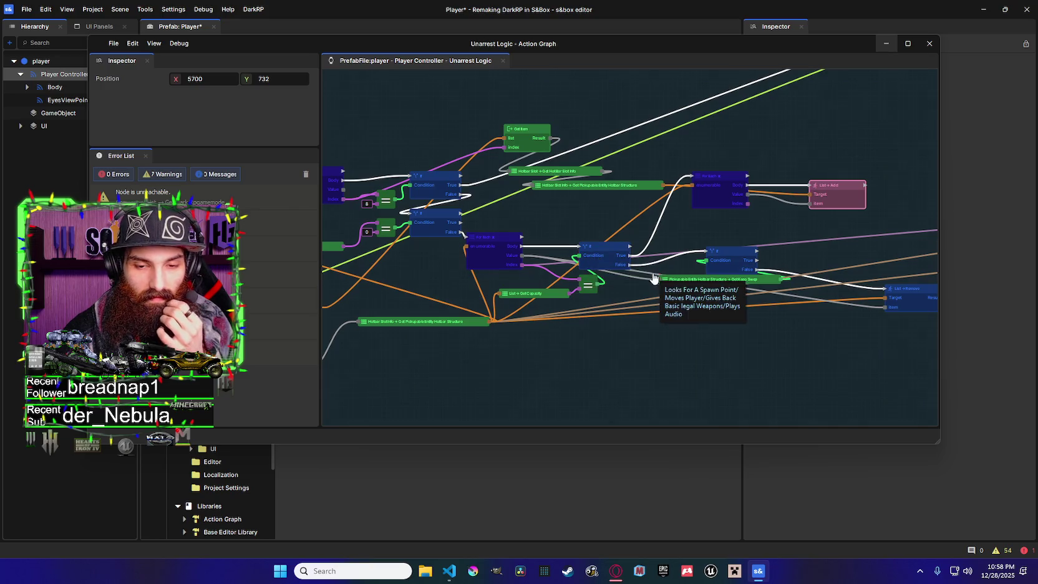
{"action": "scroll", "coordinate": [623, 271], "scroll_direction": "left", "scroll_amount": 5}
{"action": "scroll", "coordinate": [549, 277], "scroll_direction": "right", "scroll_amount": 10}
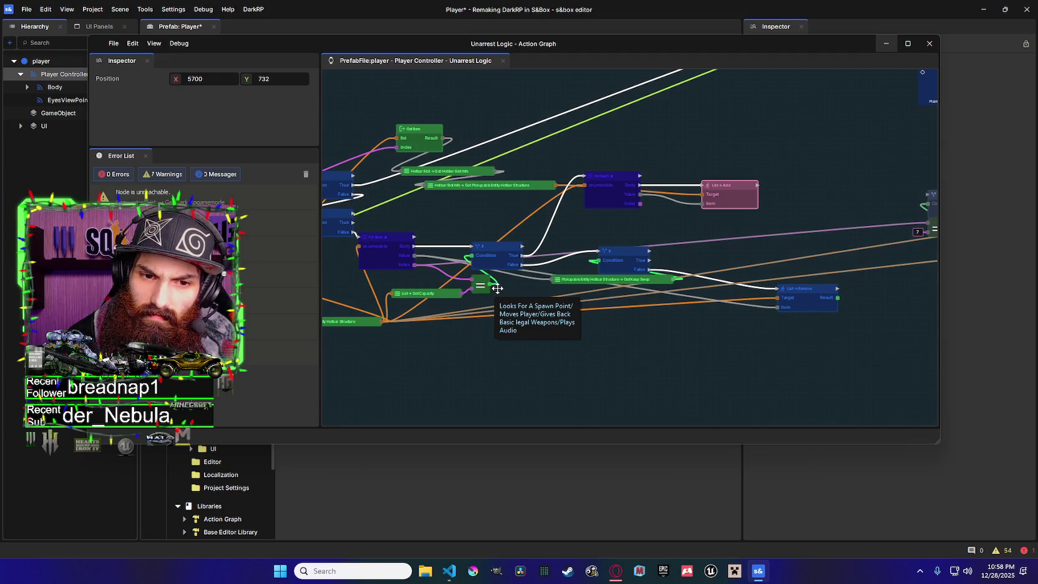
{"action": "scroll", "coordinate": [499, 287], "scroll_direction": "left", "scroll_amount": 3}
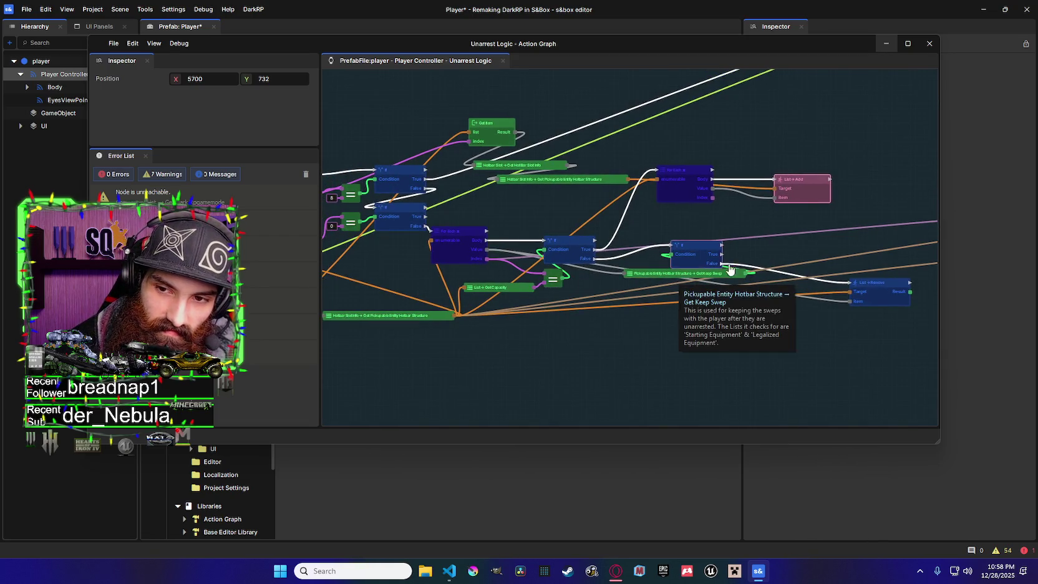
{"action": "scroll", "coordinate": [686, 275], "scroll_direction": "right", "scroll_amount": 6}
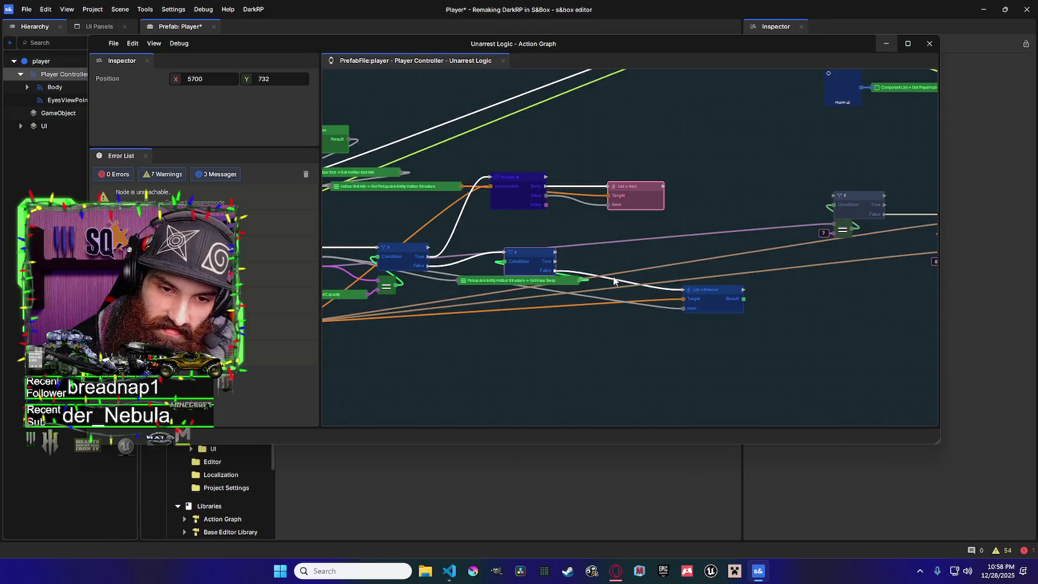
{"action": "scroll", "coordinate": [736, 261], "scroll_direction": "left", "scroll_amount": 4}
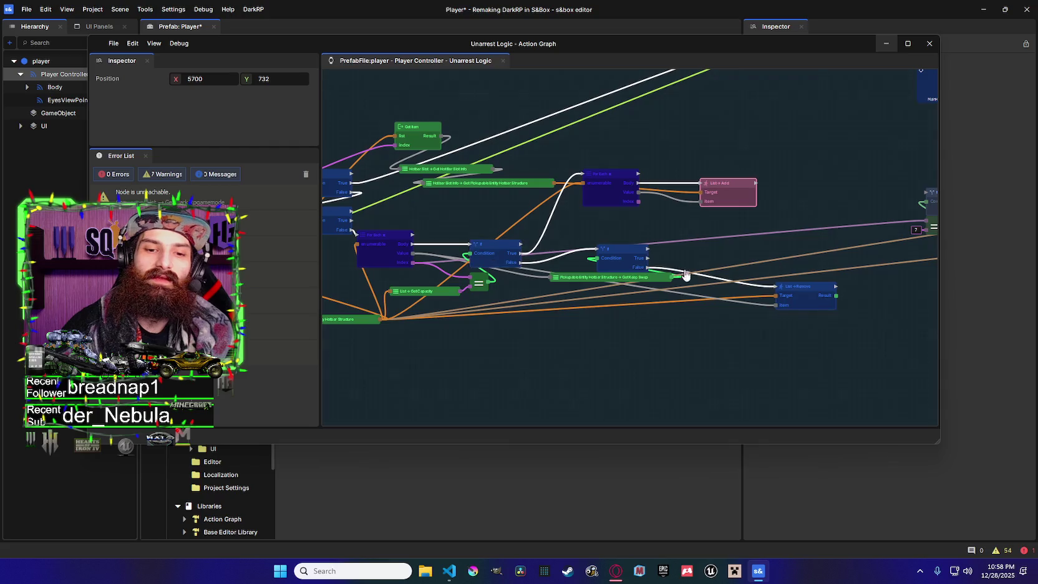
{"action": "scroll", "coordinate": [671, 274], "scroll_direction": "right", "scroll_amount": 5}
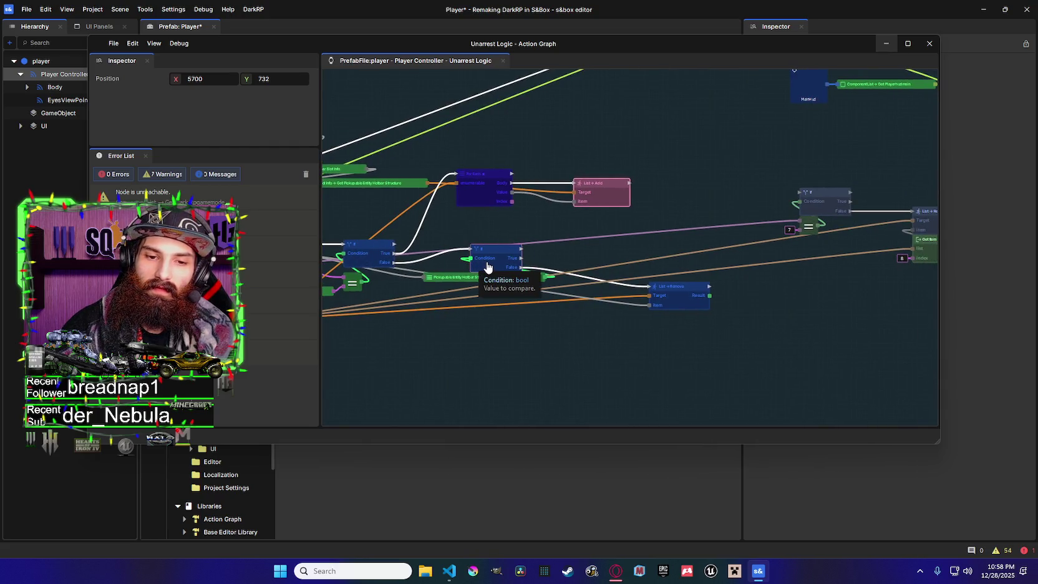
{"action": "scroll", "coordinate": [488, 267], "scroll_direction": "left", "scroll_amount": 5}
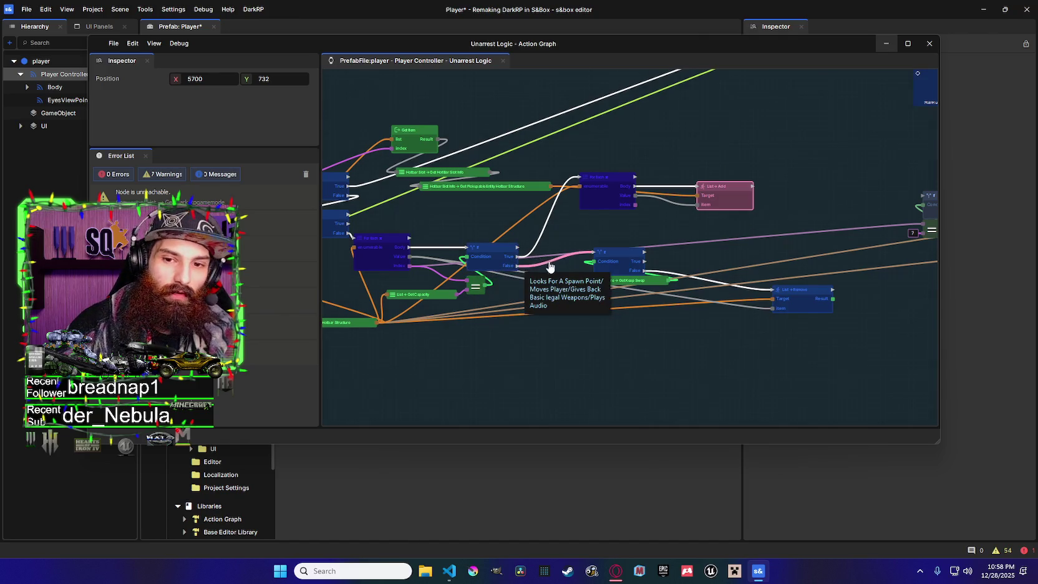
{"action": "scroll", "coordinate": [646, 247], "scroll_direction": "down", "scroll_amount": 3}
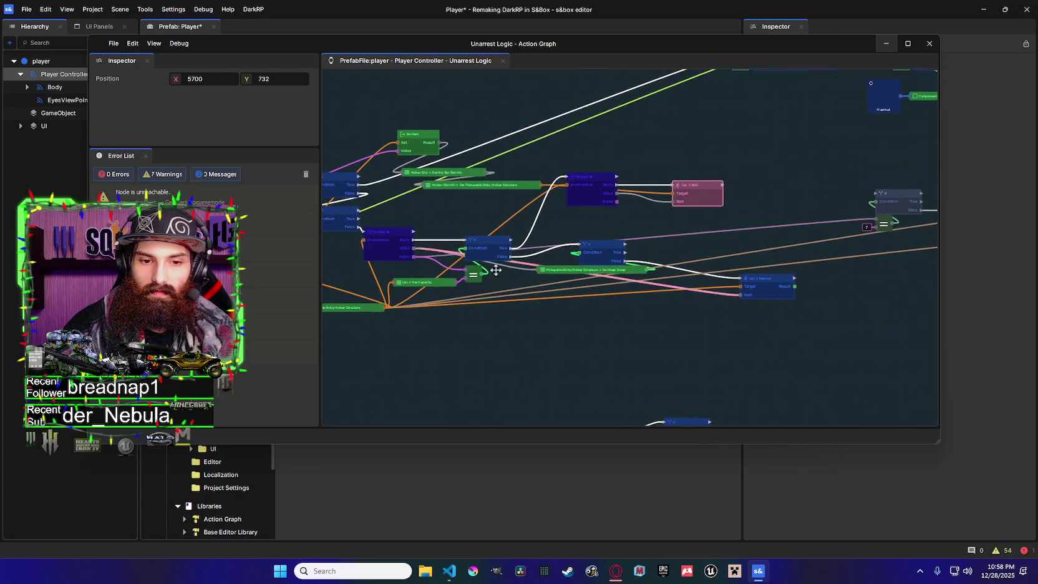
{"action": "right_click", "coordinate": [430, 268]}
Swap Get Capacity for a List Capacity node and wire its Out into the equality check
{"action": "left_click", "coordinate": [455, 493]}
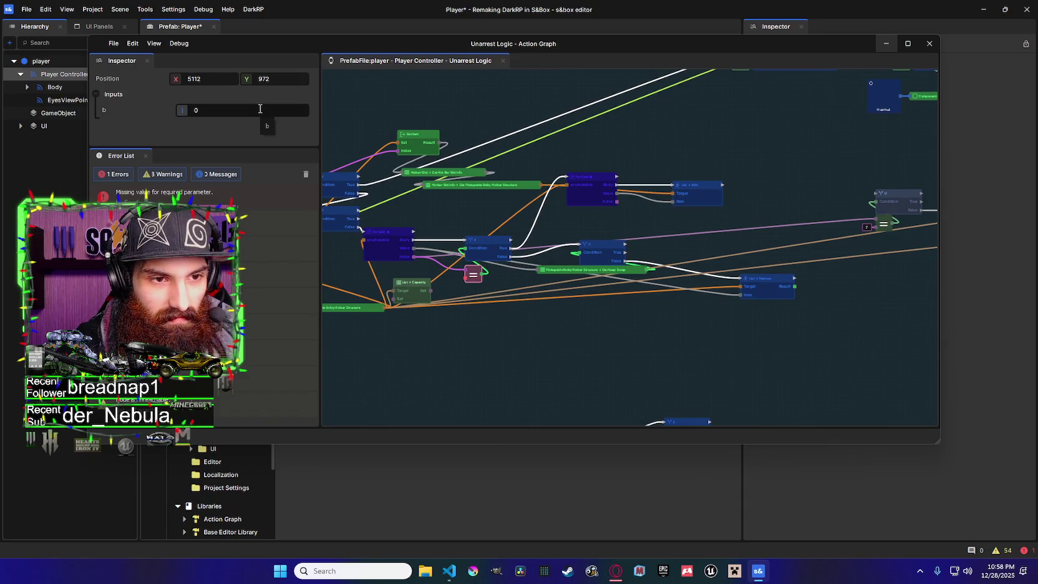
{"action": "left_click_drag", "start_coordinate": [454, 231], "coordinate": [521, 227]}
{"action": "mouse_move", "coordinate": [492, 288]}
{"action": "left_mouse_down"}
{"action": "mouse_move", "coordinate": [537, 280]}
{"action": "mouse_move", "coordinate": [480, 274]}
{"action": "mouse_move", "coordinate": [455, 296]}
{"action": "left_mouse_up"}
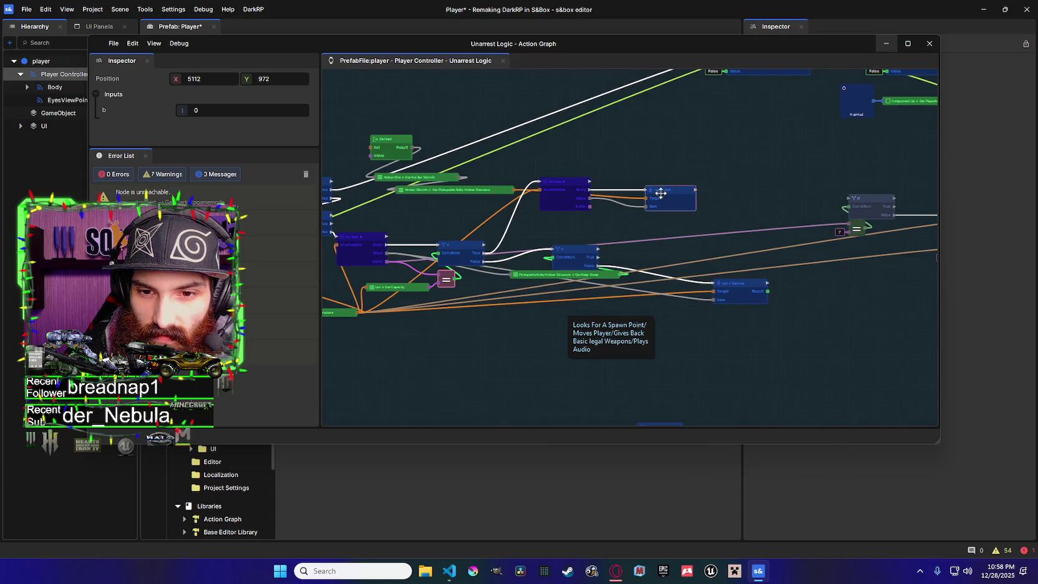
{"action": "scroll", "coordinate": [637, 248], "scroll_direction": "right", "scroll_amount": 2}
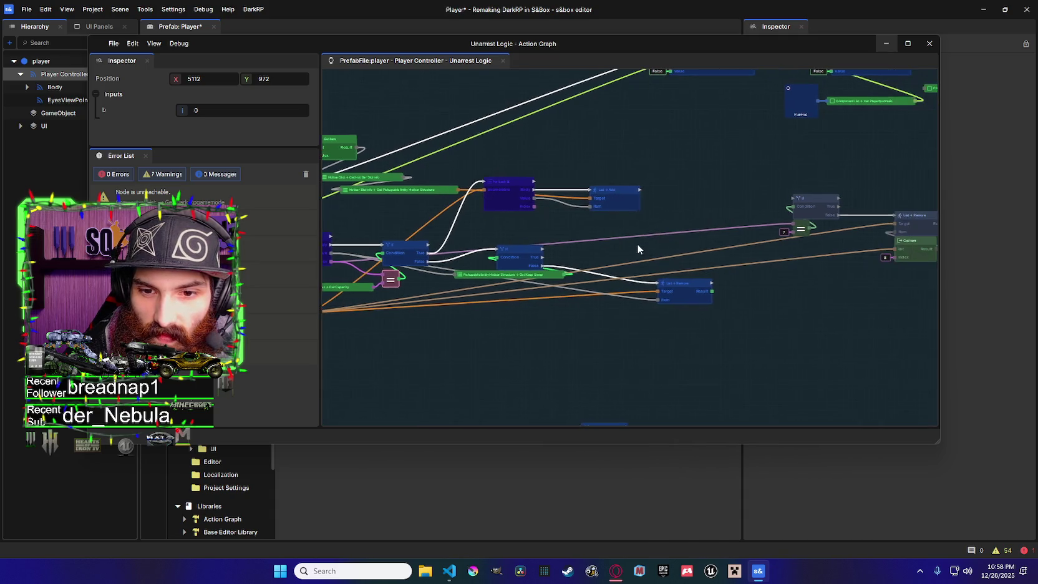
{"action": "scroll", "coordinate": [636, 243], "scroll_direction": "left", "scroll_amount": 2}
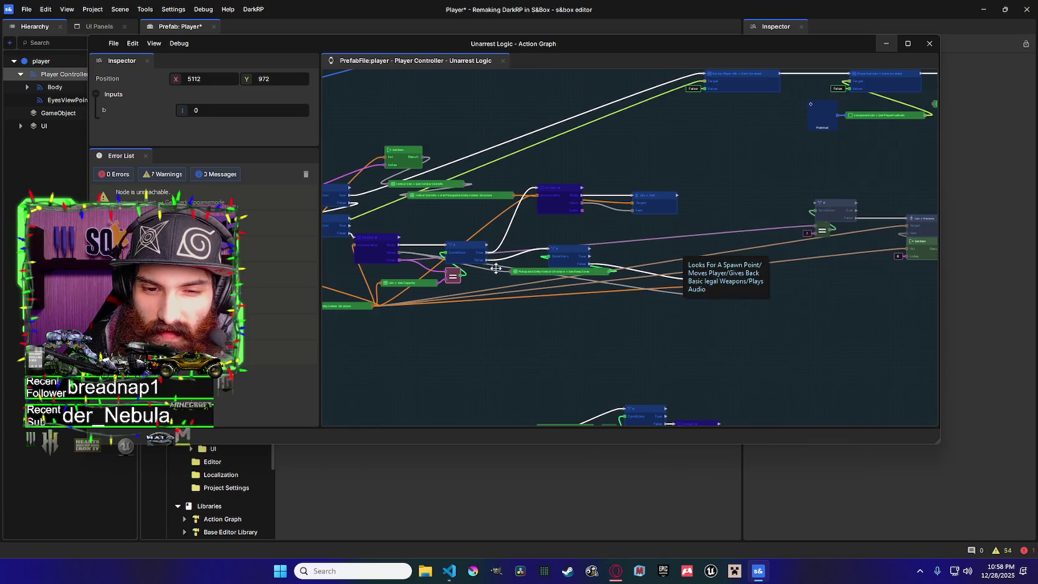
Select the 'Looks For A Spawn Point' comment group and pull a wire from the integer output
{"action": "right_click", "coordinate": [436, 285]}
{"action": "left_click", "coordinate": [623, 243]}
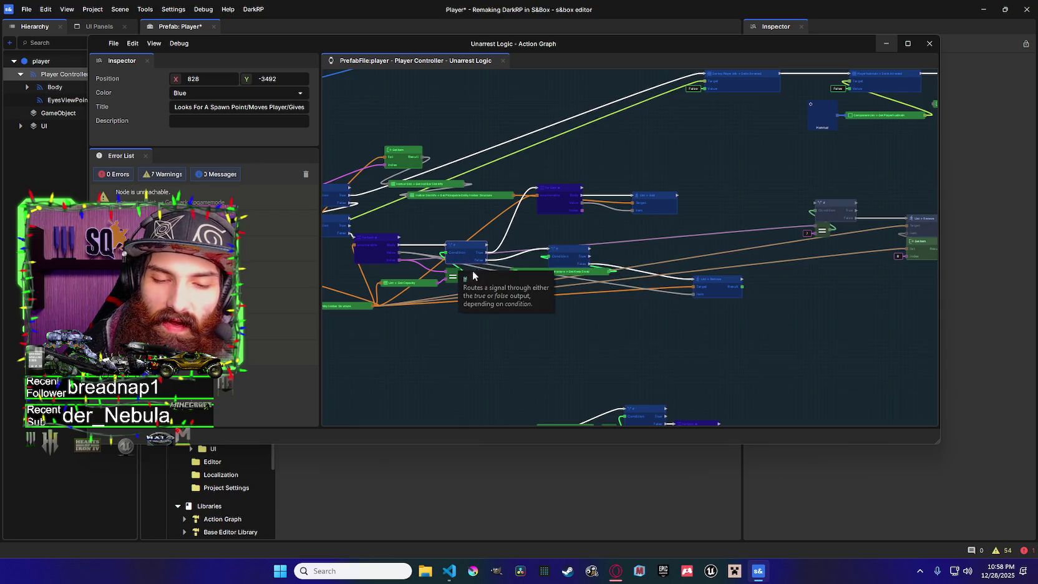
{"action": "scroll", "coordinate": [593, 256], "scroll_direction": "right", "scroll_amount": 2}
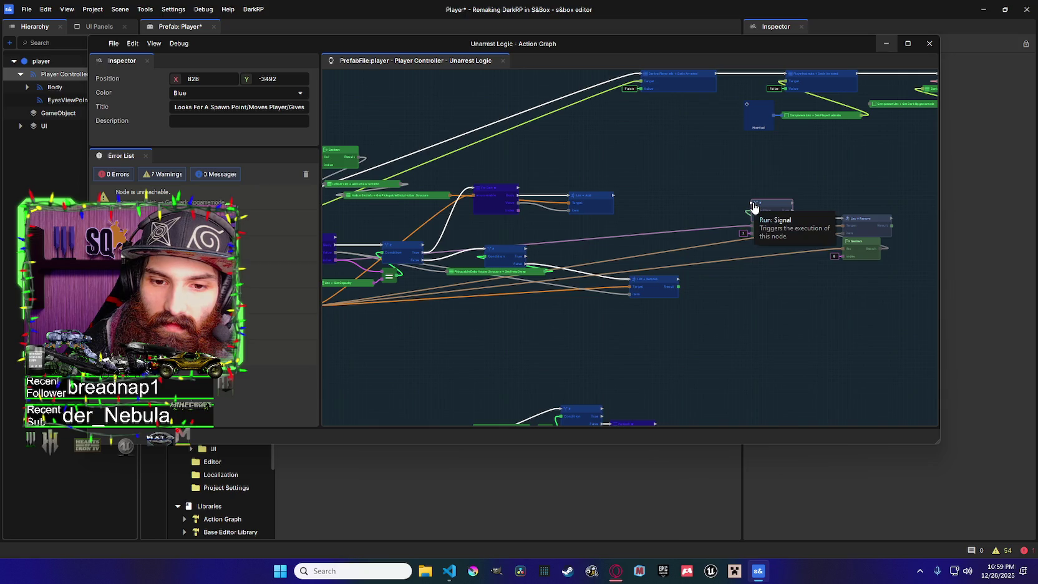
{"action": "scroll", "coordinate": [580, 262], "scroll_direction": "left", "scroll_amount": 2}
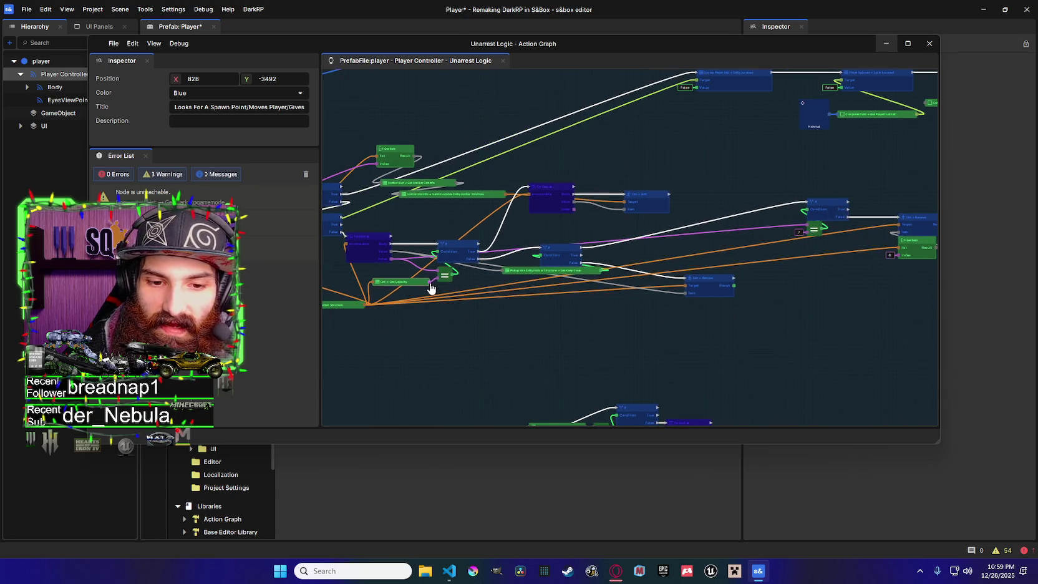
{"action": "left_click_drag", "start_coordinate": [760, 241], "coordinate": [720, 242]}
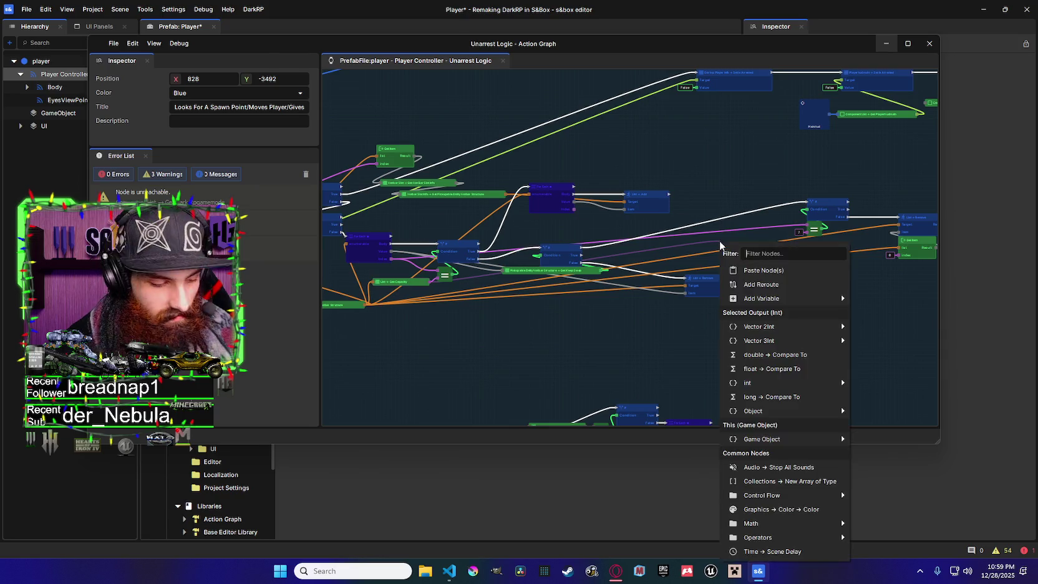
Add a Subtract node with b set to 1 and place it beside the right comparison
{"action": "type", "text": "sub"}
{"action": "key", "text": "Return"}
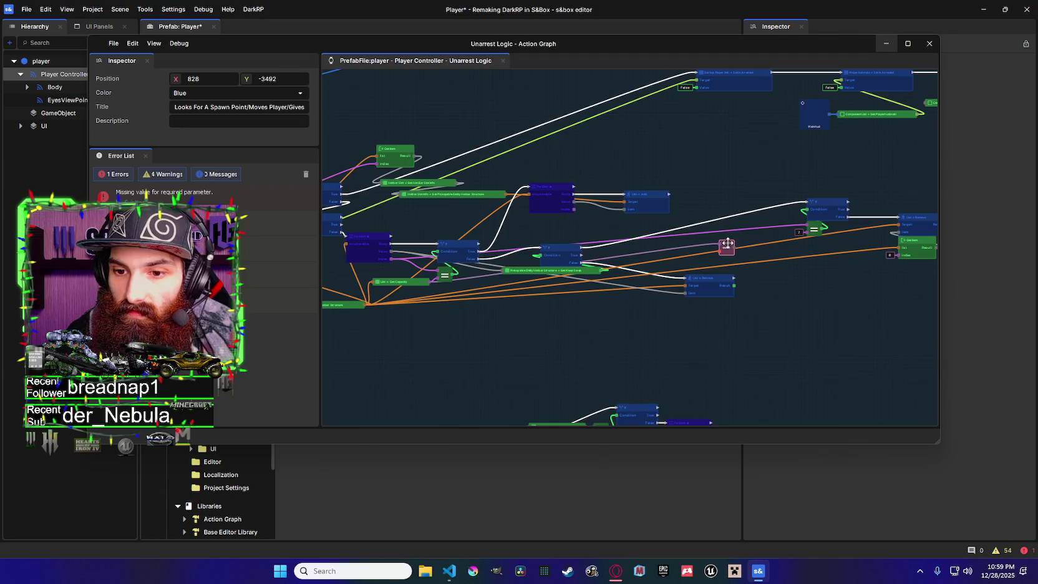
{"action": "type", "text": "1"}
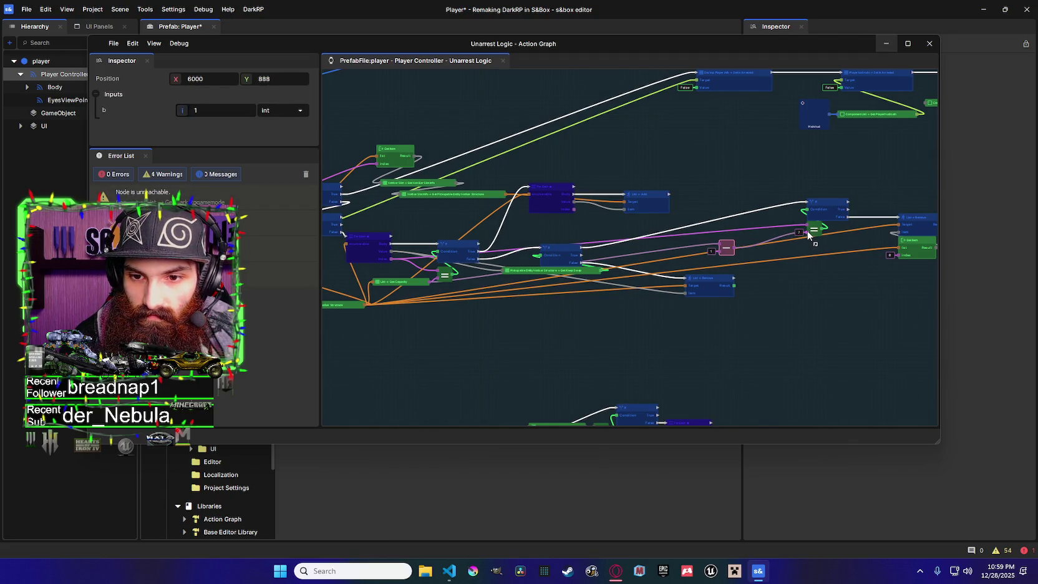
{"action": "left_click_drag", "start_coordinate": [727, 245], "coordinate": [803, 237]}
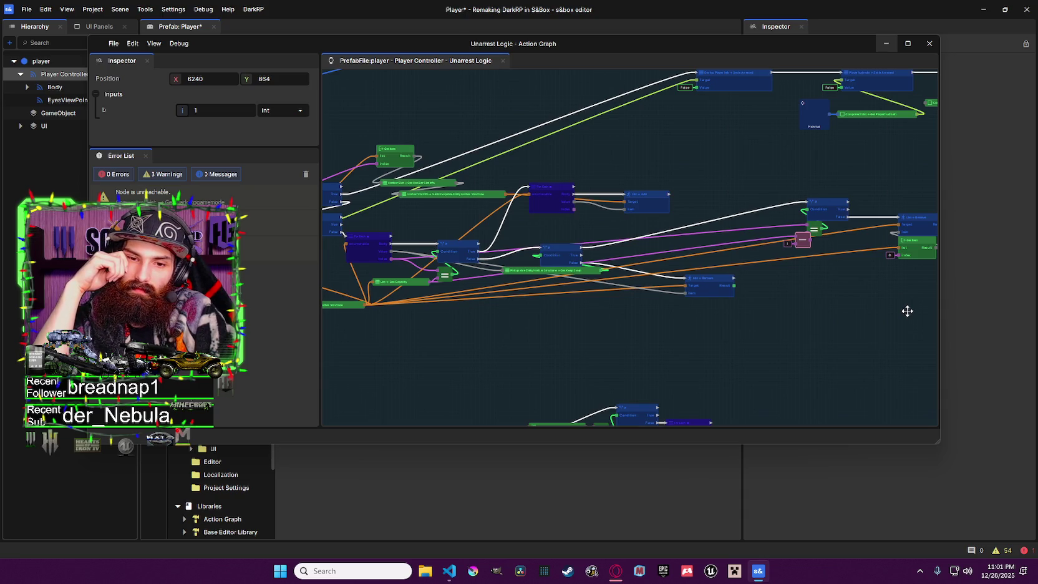
Delete the right-hand equality node and its wires
{"action": "mouse_move", "coordinate": [785, 264]}
{"action": "left_mouse_down"}
{"action": "mouse_move", "coordinate": [706, 254]}
{"action": "mouse_move", "coordinate": [759, 251]}
{"action": "left_mouse_up"}
{"action": "left_click", "coordinate": [805, 224]}
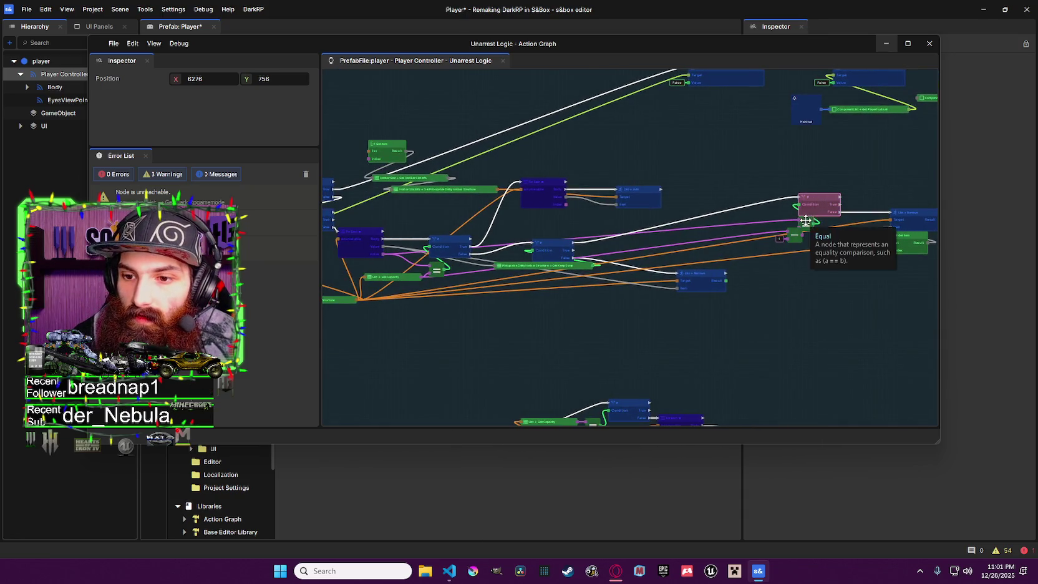
{"action": "key", "text": "Delete"}
Move For Each and List Add right and wire List Remove's exec output into For Each
{"action": "mouse_move", "coordinate": [908, 250]}
{"action": "left_mouse_down"}
{"action": "mouse_move", "coordinate": [914, 215]}
{"action": "mouse_move", "coordinate": [629, 223]}
{"action": "left_mouse_up"}
{"action": "left_click", "coordinate": [545, 189]}
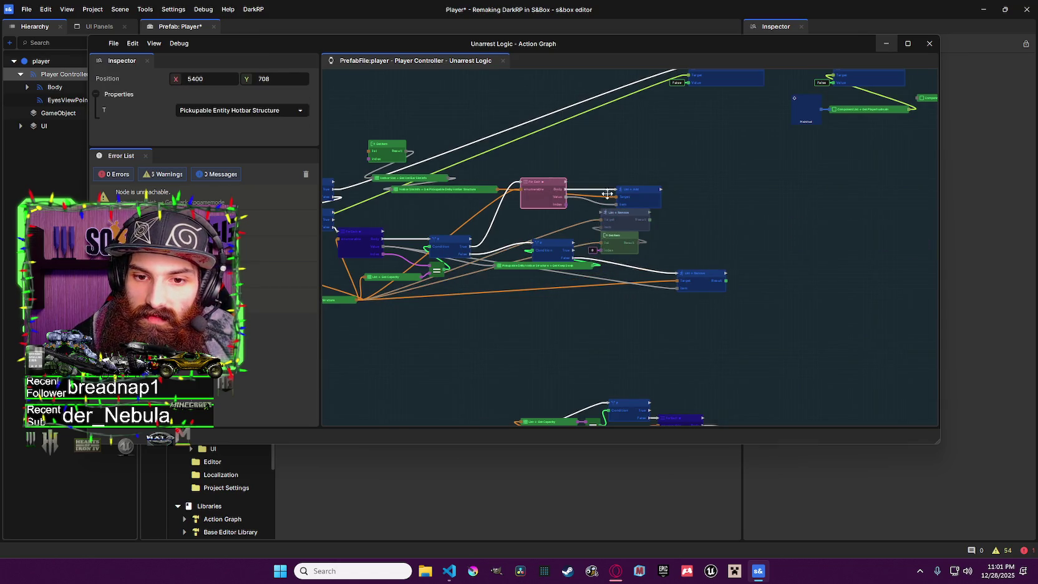
{"action": "left_click_drag", "start_coordinate": [545, 188], "coordinate": [705, 189]}
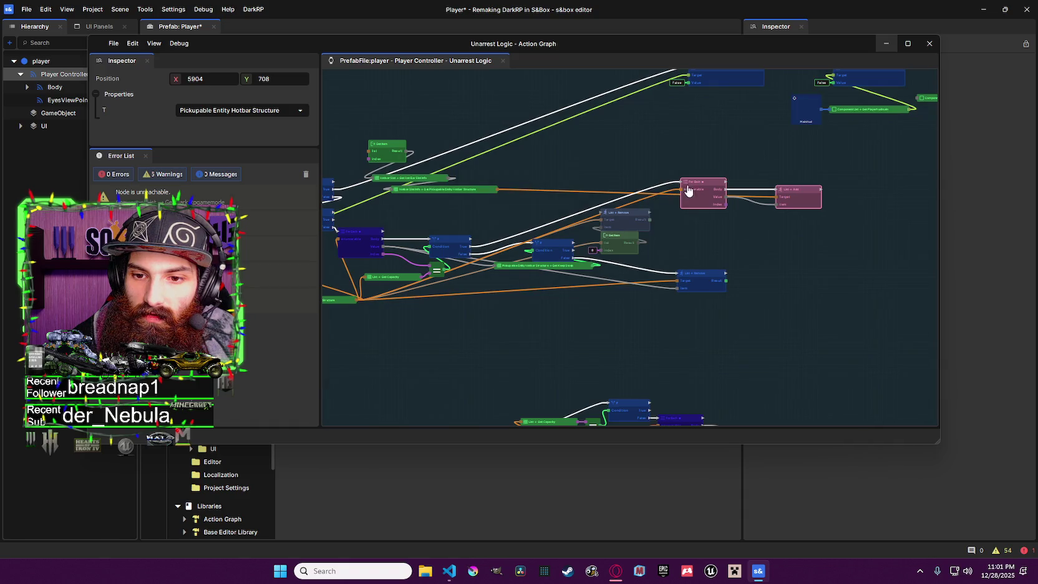
{"action": "left_click_drag", "start_coordinate": [649, 212], "coordinate": [680, 182]}
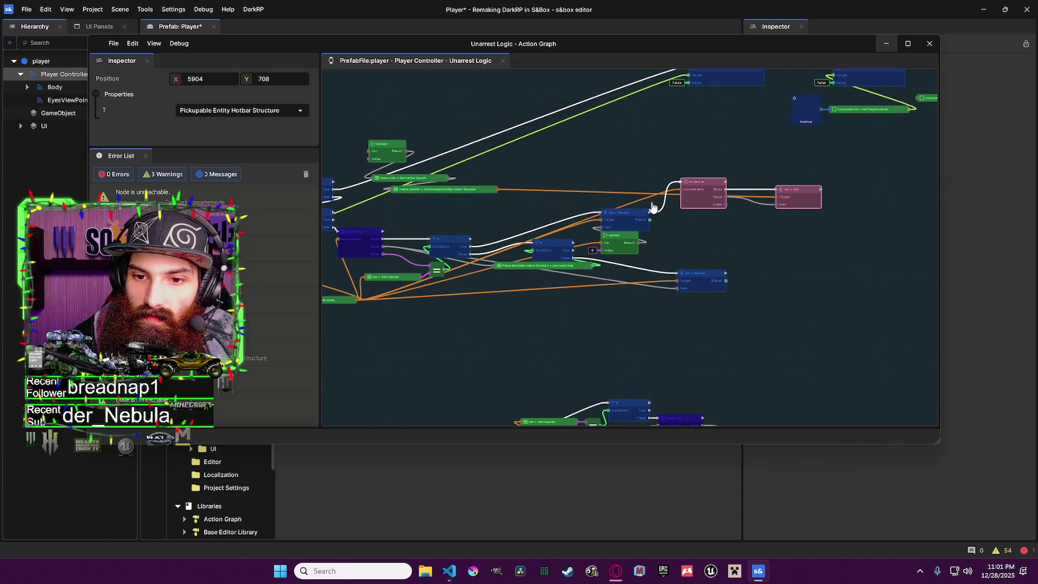
{"action": "left_click", "coordinate": [627, 212]}
{"action": "left_click_drag", "start_coordinate": [619, 234], "coordinate": [623, 204]}
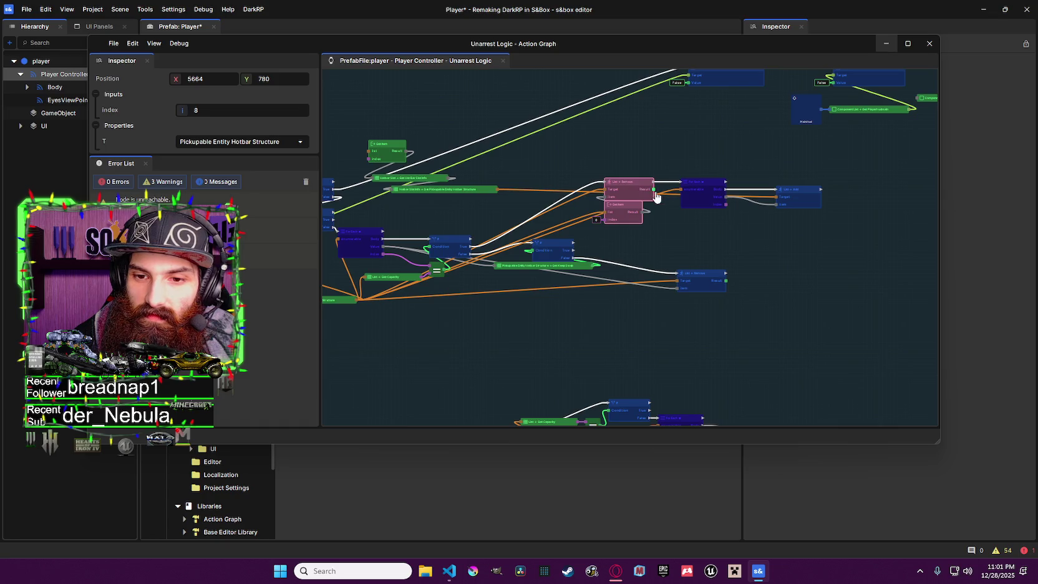
Leave Get Item's Index unwired so it reads index 0
{"action": "scroll", "coordinate": [499, 262], "scroll_direction": "left", "scroll_amount": 2}
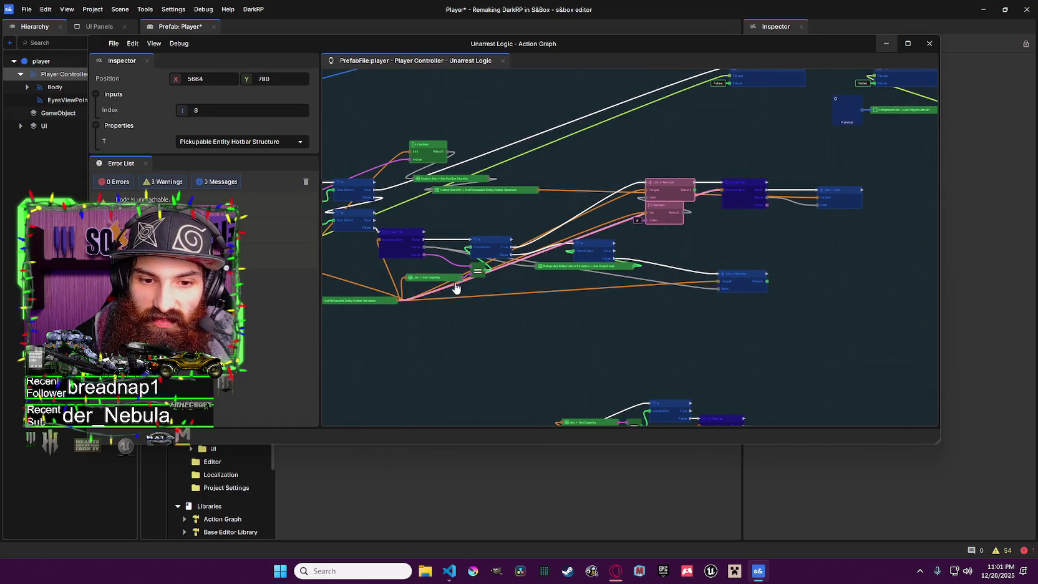
{"action": "mouse_move", "coordinate": [462, 282]}
{"action": "left_mouse_down"}
{"action": "mouse_move", "coordinate": [650, 231]}
{"action": "mouse_move", "coordinate": [646, 220]}
{"action": "left_mouse_up"}
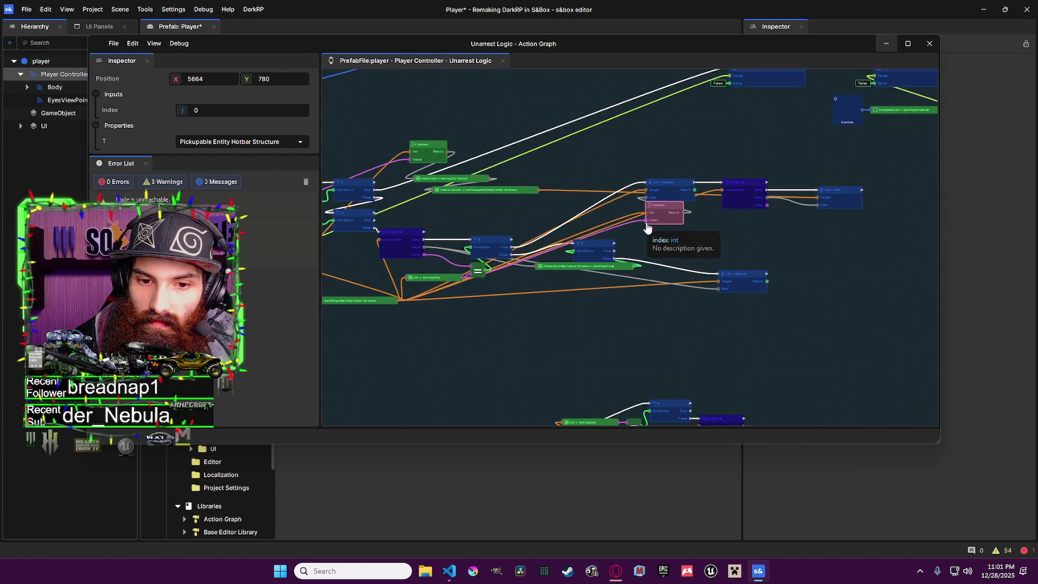
{"action": "left_click_drag", "start_coordinate": [647, 219], "coordinate": [483, 246]}
{"action": "key", "text": "Escape"}
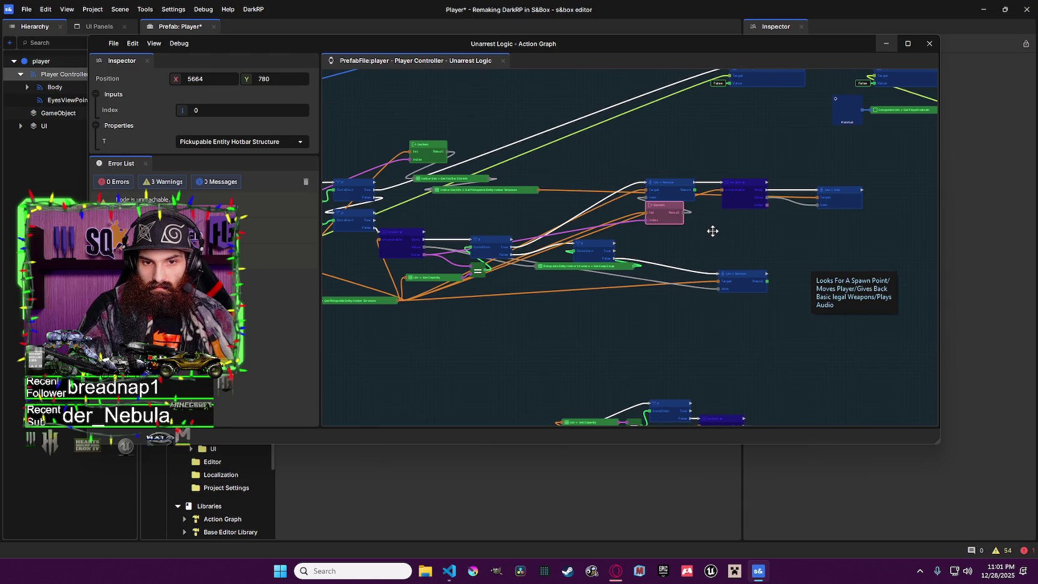
Duplicate the If and Get Keep Swep node pair with copy and paste
{"action": "left_click_drag", "start_coordinate": [713, 231], "coordinate": [702, 232]}
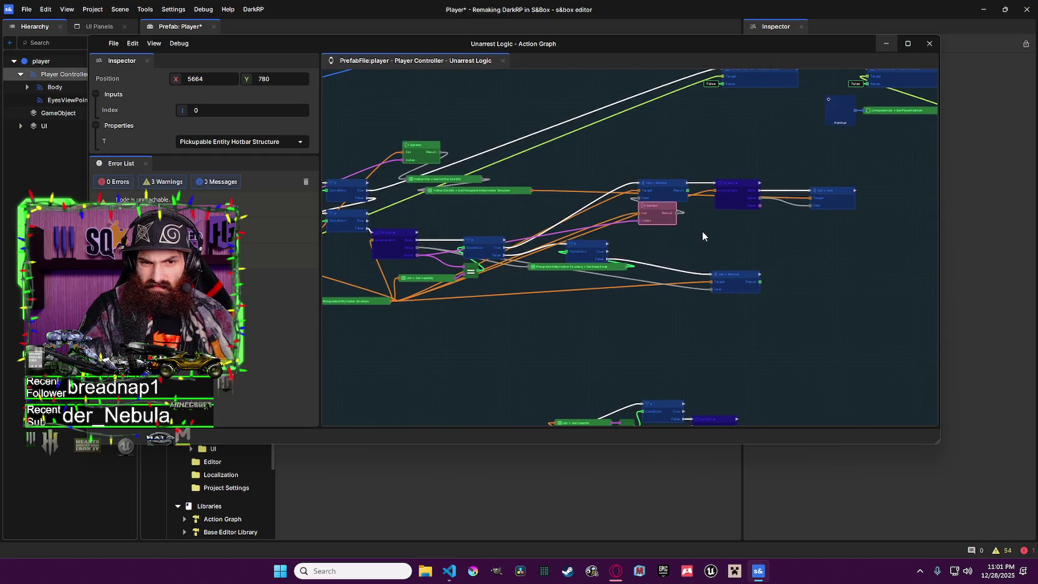
{"action": "scroll", "coordinate": [660, 234], "scroll_direction": "up", "scroll_amount": 1}
{"action": "left_click_drag", "start_coordinate": [660, 233], "coordinate": [643, 235]}
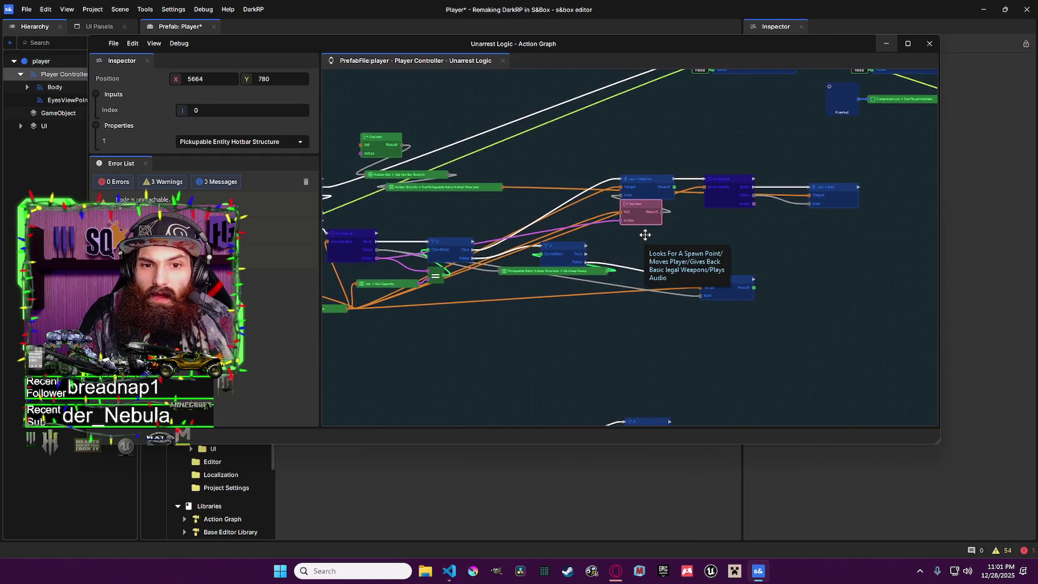
{"action": "scroll", "coordinate": [644, 236], "scroll_direction": "down", "scroll_amount": 2}
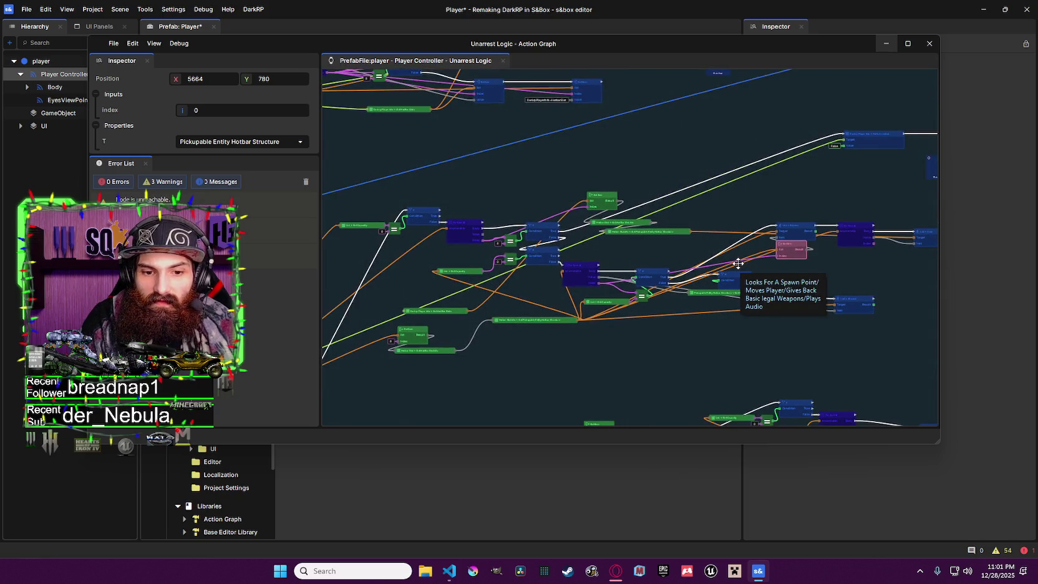
{"action": "scroll", "coordinate": [709, 304], "scroll_direction": "up", "scroll_amount": 1}
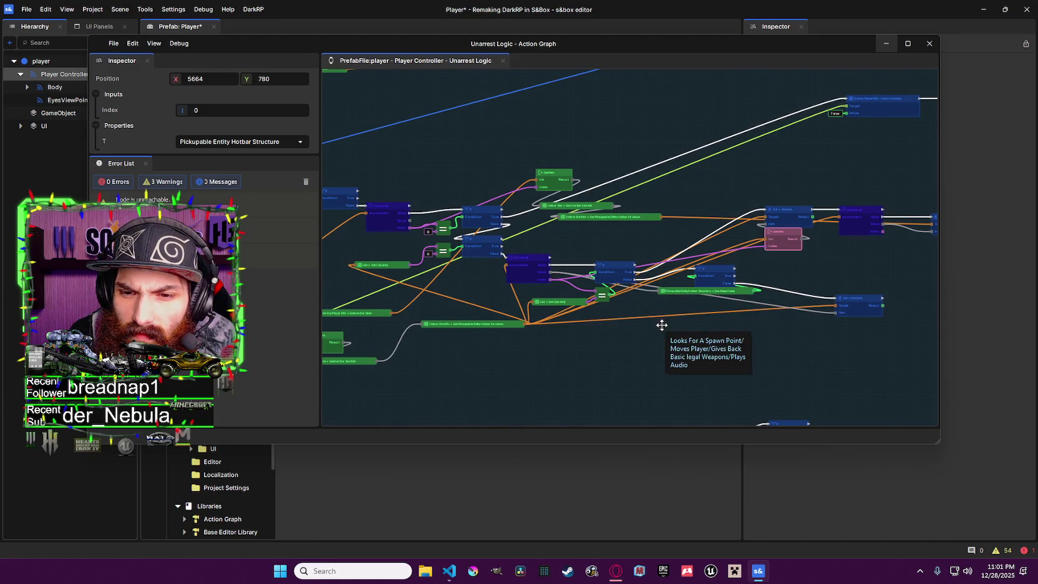
{"action": "scroll", "coordinate": [662, 325], "scroll_direction": "down", "scroll_amount": 1}
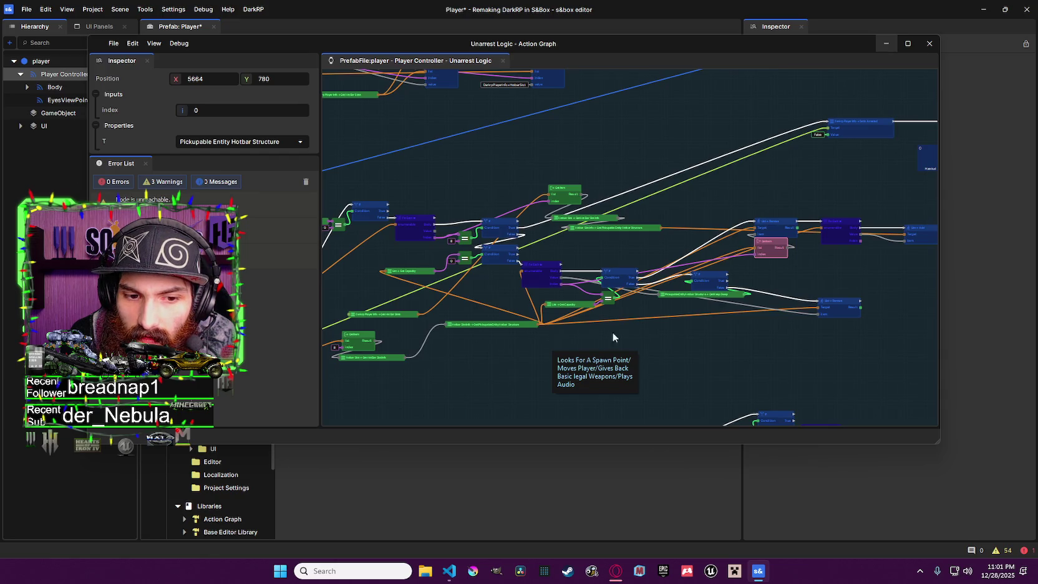
{"action": "scroll", "coordinate": [804, 304], "scroll_direction": "up", "scroll_amount": 2}
{"action": "scroll", "coordinate": [723, 321], "scroll_direction": "down", "scroll_amount": 2}
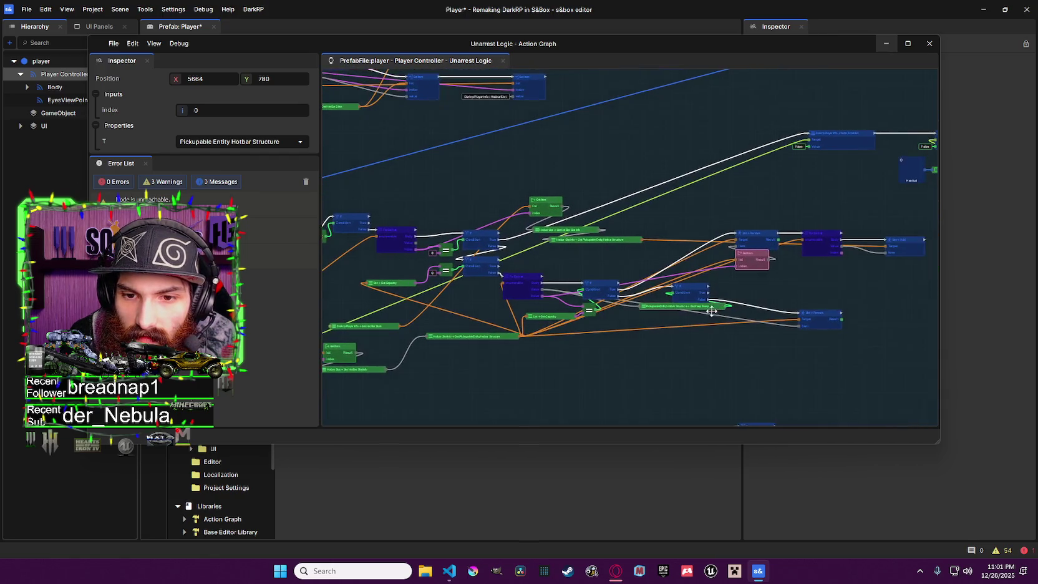
{"action": "scroll", "coordinate": [712, 311], "scroll_direction": "up", "scroll_amount": 1}
{"action": "scroll", "coordinate": [658, 309], "scroll_direction": "up", "scroll_amount": 1}
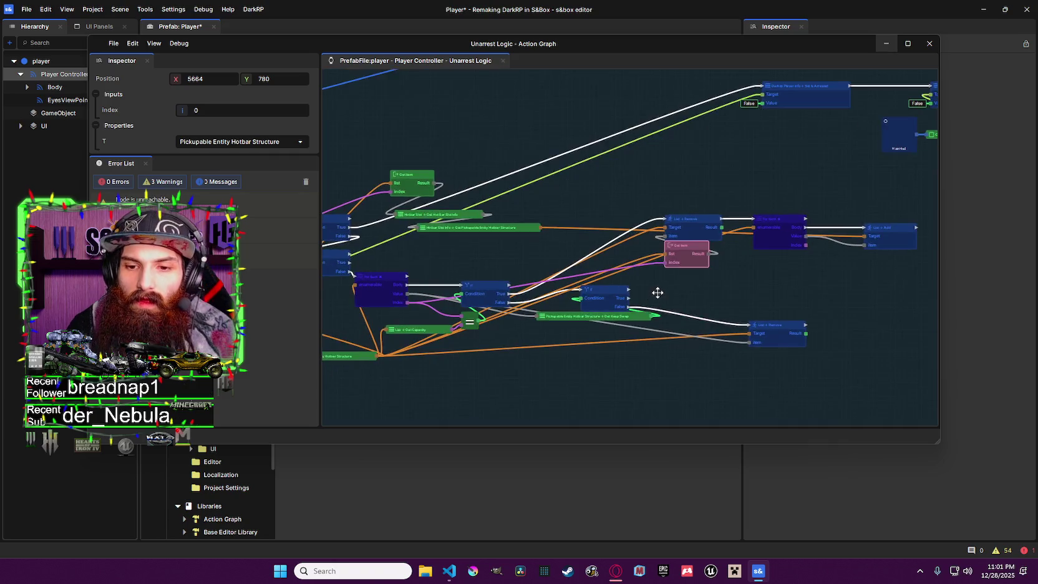
{"action": "left_click", "coordinate": [626, 285]}
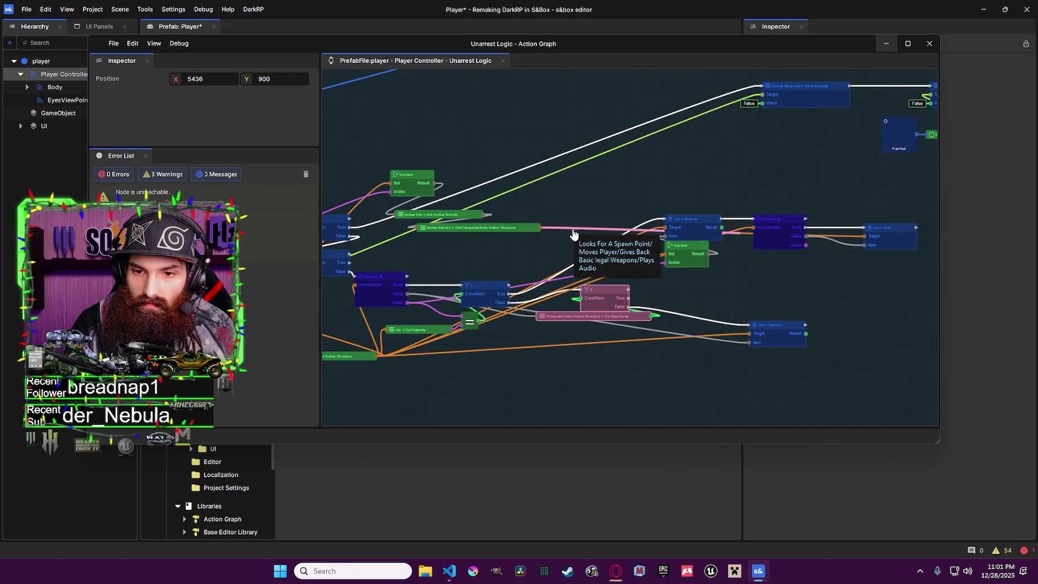
{"action": "key", "text": "ctrl+c"}
{"action": "key", "text": "ctrl+v"}
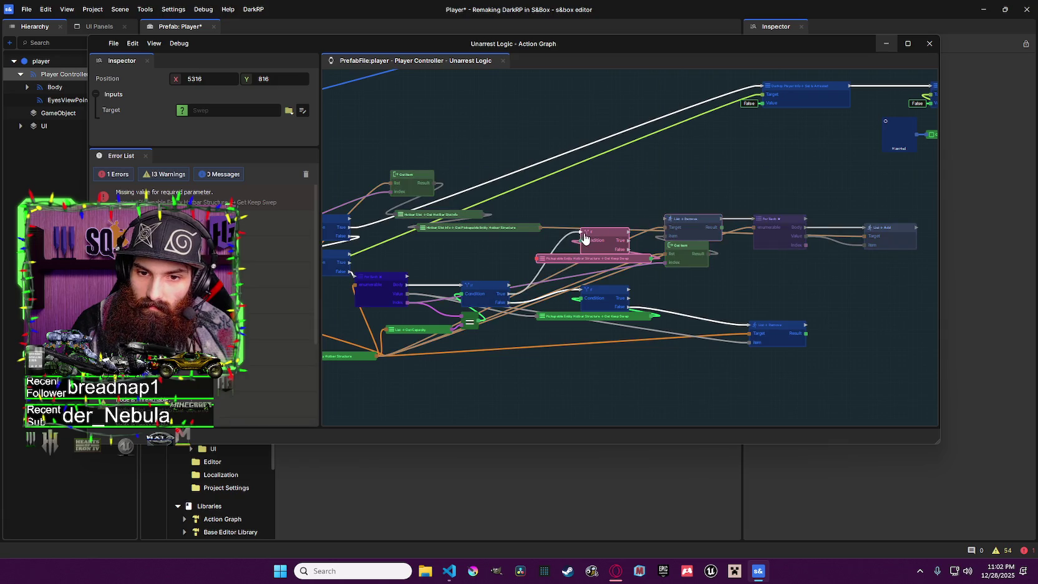
Place the pasted nodes, wire For Each into Get Keep Swep, and pull a wire from False
{"action": "left_click_drag", "start_coordinate": [585, 239], "coordinate": [571, 234]}
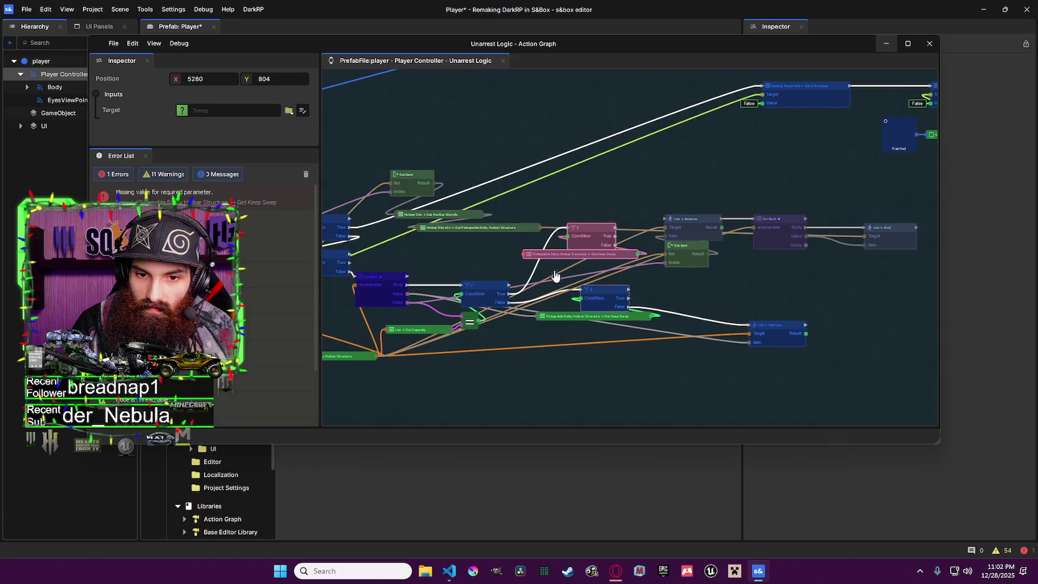
{"action": "mouse_move", "coordinate": [525, 255]}
{"action": "left_mouse_down"}
{"action": "mouse_move", "coordinate": [516, 302]}
{"action": "mouse_move", "coordinate": [409, 304]}
{"action": "left_mouse_up"}
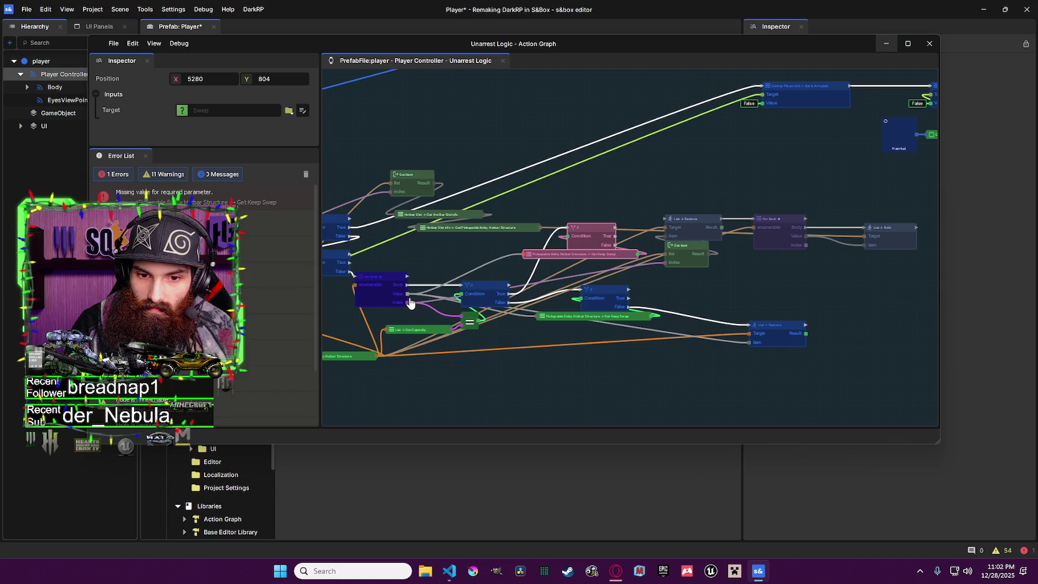
{"action": "left_click", "coordinate": [561, 239]}
{"action": "mouse_move", "coordinate": [579, 262]}
{"action": "left_mouse_down"}
{"action": "mouse_move", "coordinate": [599, 263]}
{"action": "mouse_move", "coordinate": [629, 235]}
{"action": "left_mouse_up"}
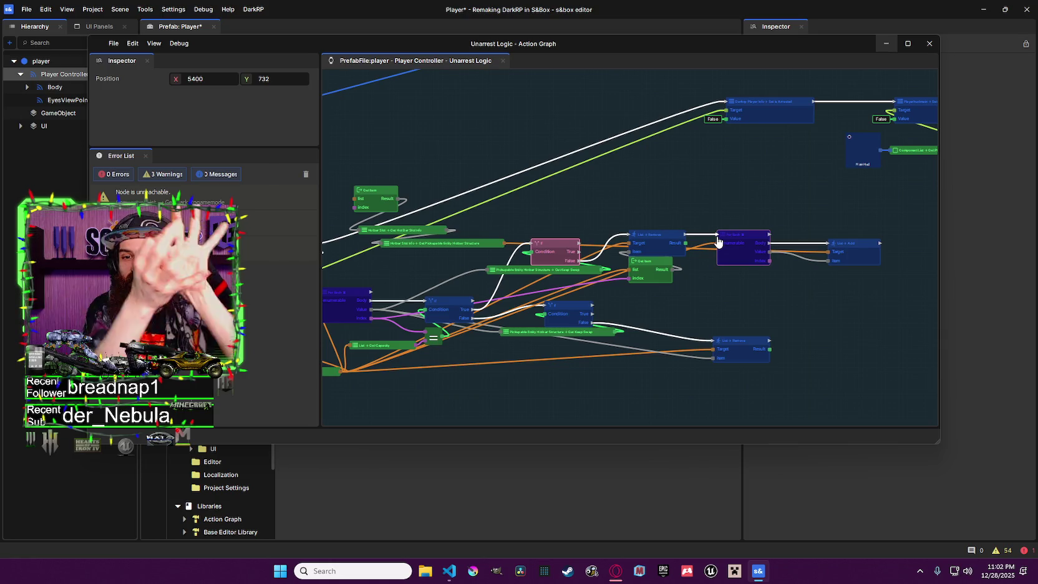
{"action": "left_click_drag", "start_coordinate": [717, 241], "coordinate": [781, 229]}
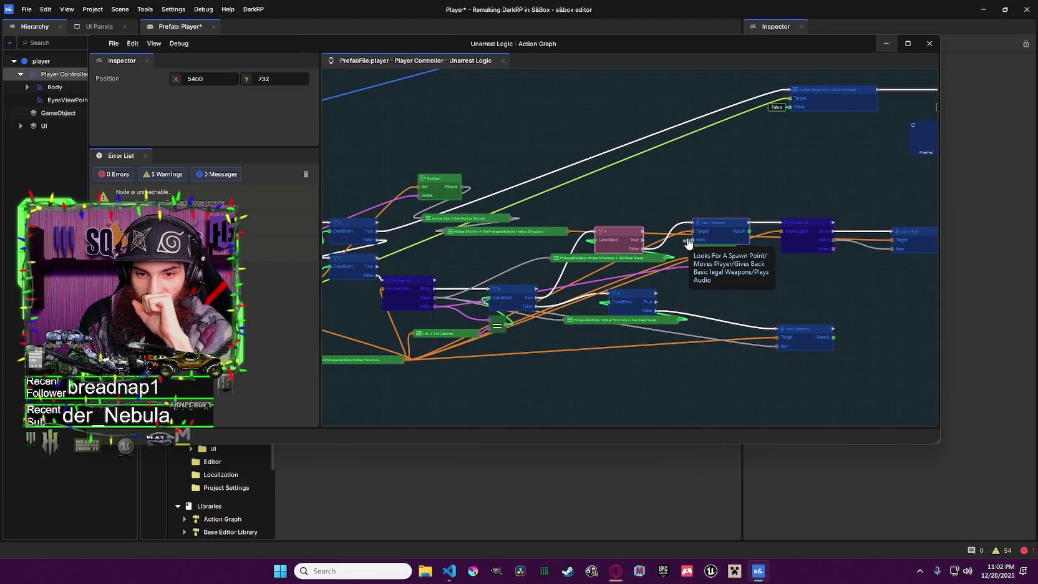
{"action": "left_click_drag", "start_coordinate": [639, 268], "coordinate": [606, 249]}
{"action": "scroll", "coordinate": [671, 269], "scroll_direction": "down", "scroll_amount": 8}
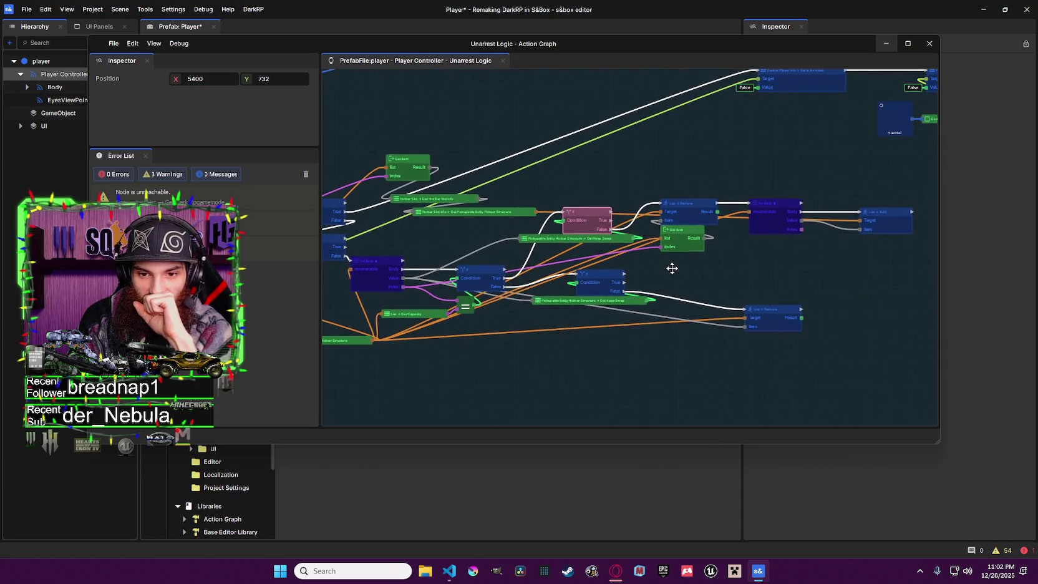
{"action": "scroll", "coordinate": [684, 267], "scroll_direction": "down", "scroll_amount": 2}
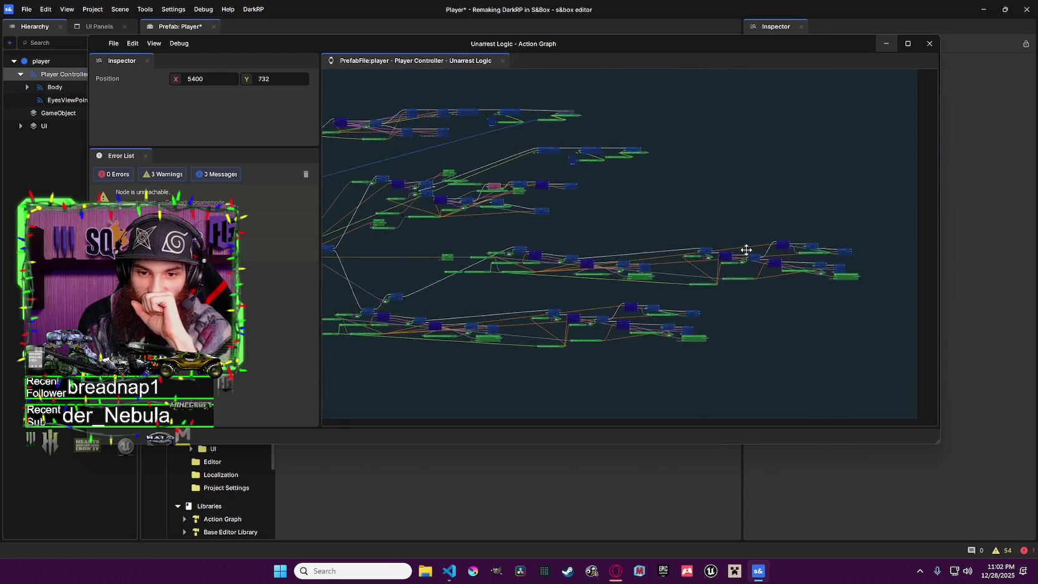
{"action": "scroll", "coordinate": [694, 250], "scroll_direction": "down", "scroll_amount": 1}
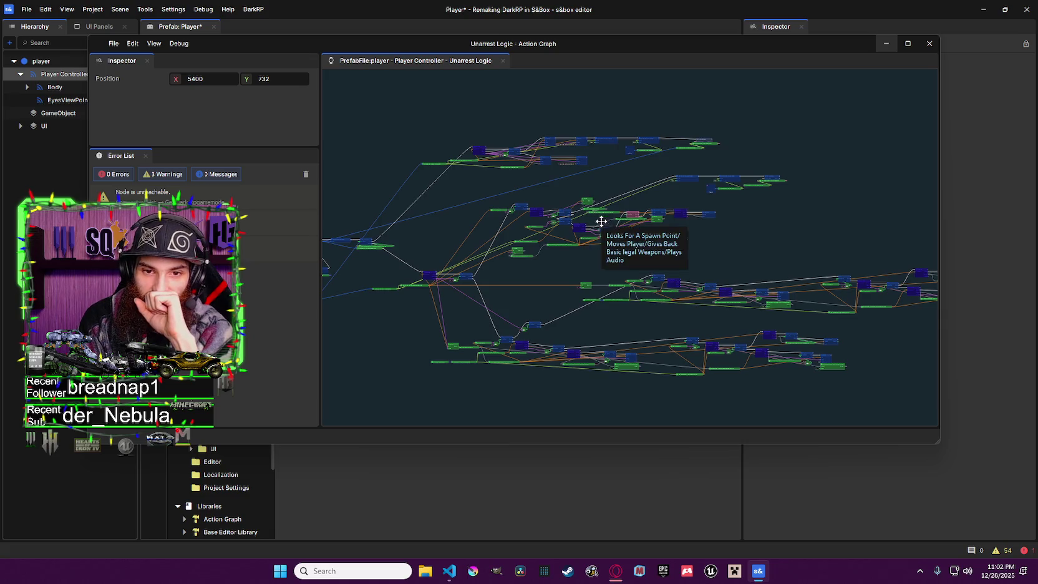
{"action": "scroll", "coordinate": [599, 225], "scroll_direction": "up", "scroll_amount": 2}
{"action": "scroll", "coordinate": [611, 228], "scroll_direction": "up", "scroll_amount": 3}
{"action": "scroll", "coordinate": [620, 232], "scroll_direction": "up", "scroll_amount": 6}
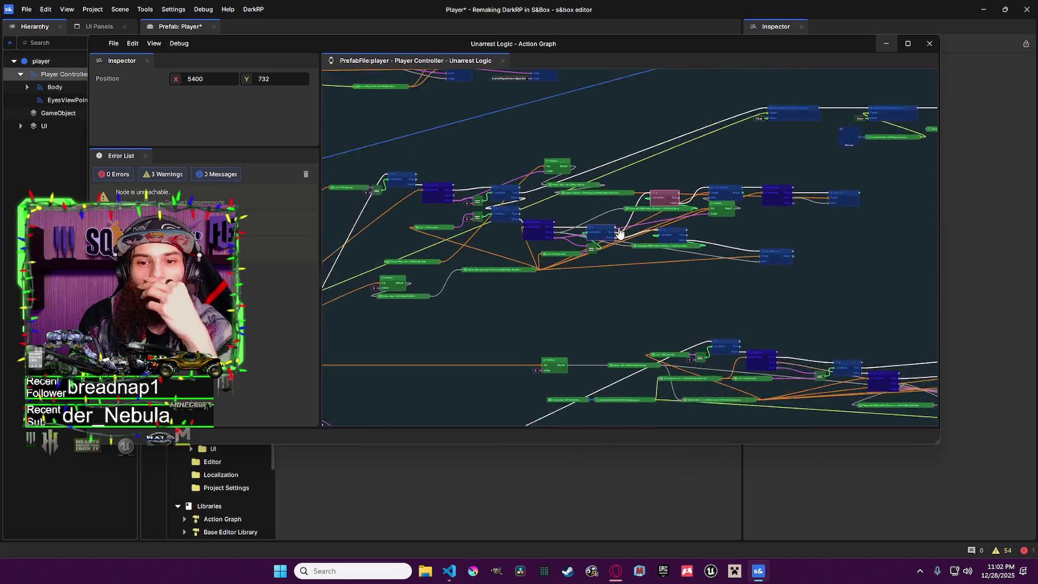
{"action": "scroll", "coordinate": [680, 223], "scroll_direction": "down", "scroll_amount": 5}
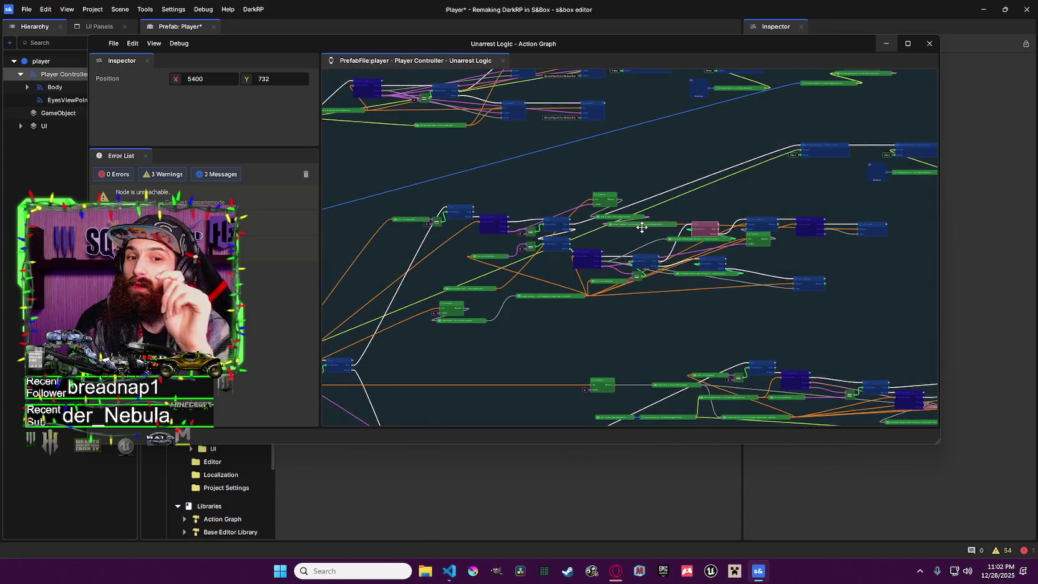
{"action": "scroll", "coordinate": [623, 233], "scroll_direction": "up", "scroll_amount": 5}
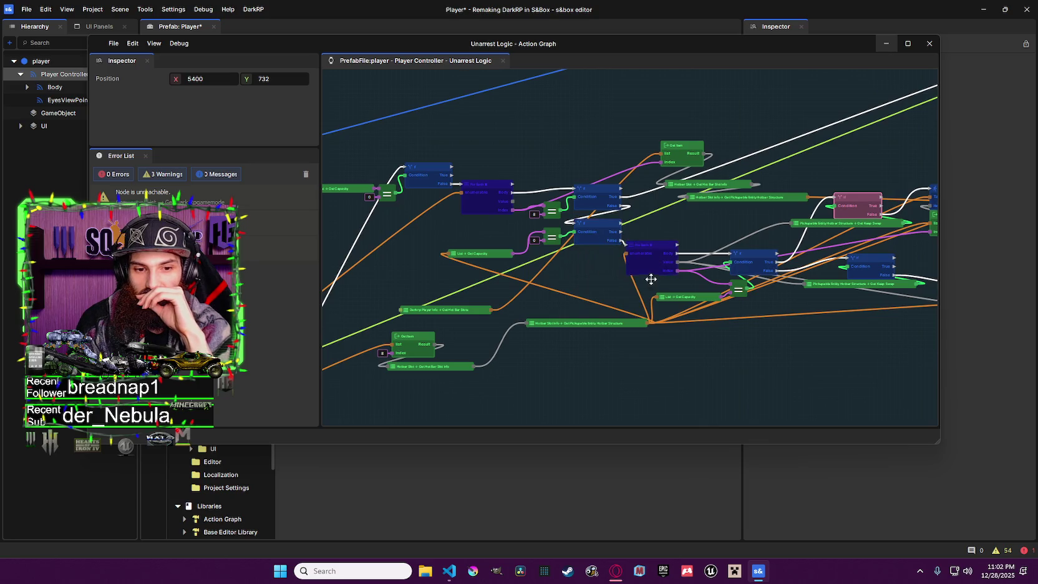
{"action": "scroll", "coordinate": [601, 304], "scroll_direction": "right", "scroll_amount": 2}
{"action": "scroll", "coordinate": [600, 304], "scroll_direction": "right", "scroll_amount": 6}
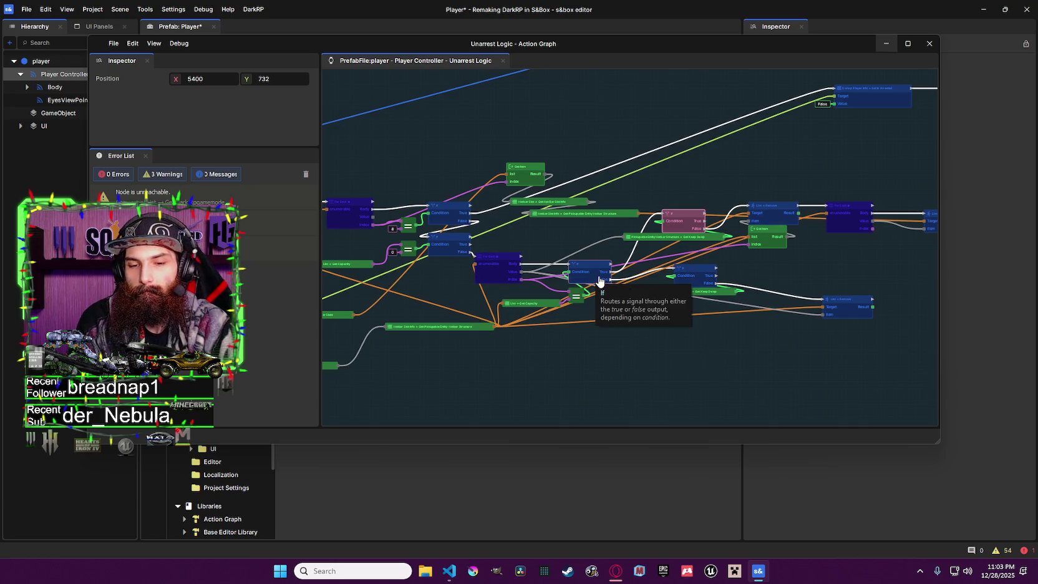
{"action": "left_click_drag", "start_coordinate": [595, 278], "coordinate": [536, 288]}
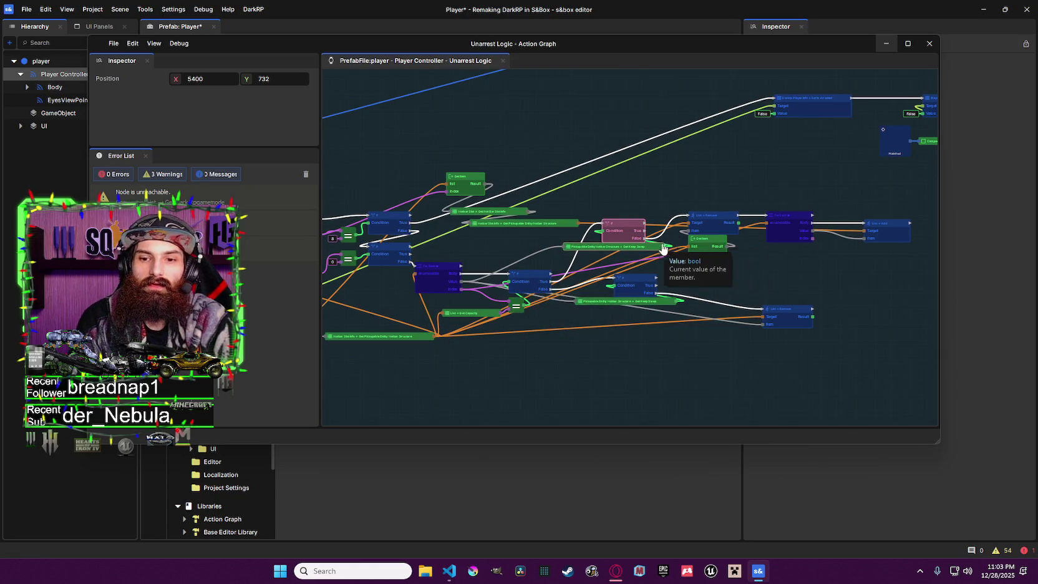
{"action": "left_click_drag", "start_coordinate": [635, 236], "coordinate": [523, 246]}
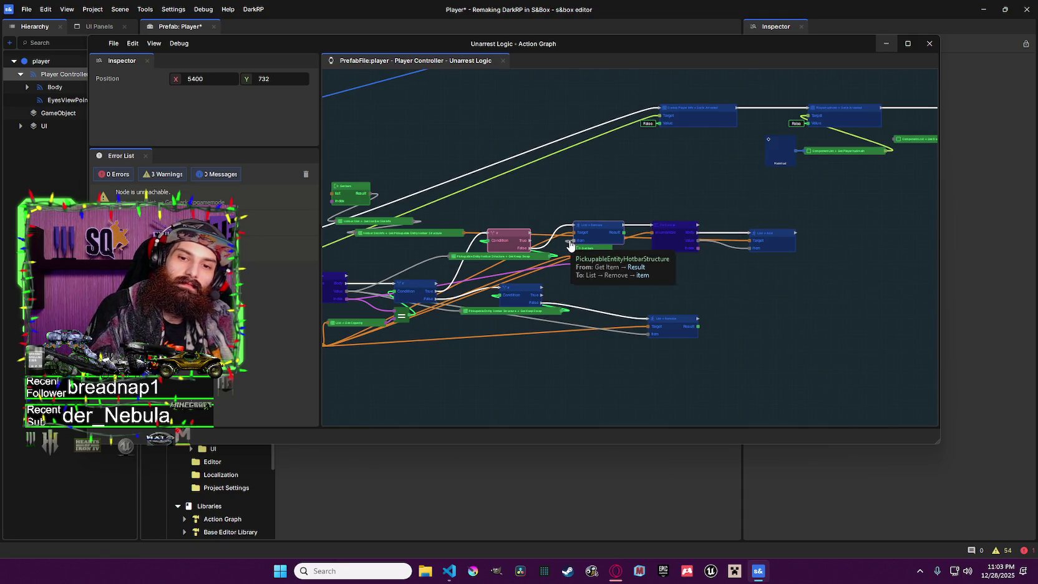
Move the For Each loop, List Add, List Remove and Get Item nodes above the List Remove branch
{"action": "left_click", "coordinate": [668, 228]}
{"action": "left_click", "coordinate": [769, 234]}
{"action": "left_click", "coordinate": [672, 233], "text": "shift"}
{"action": "left_click", "coordinate": [604, 228], "text": "shift"}
{"action": "left_click", "coordinate": [597, 248], "text": "shift"}
{"action": "mouse_move", "coordinate": [601, 228]}
{"action": "left_mouse_down"}
{"action": "mouse_move", "coordinate": [677, 278]}
{"action": "mouse_move", "coordinate": [694, 250]}
{"action": "mouse_move", "coordinate": [714, 247]}
{"action": "mouse_move", "coordinate": [645, 258]}
{"action": "left_mouse_up"}
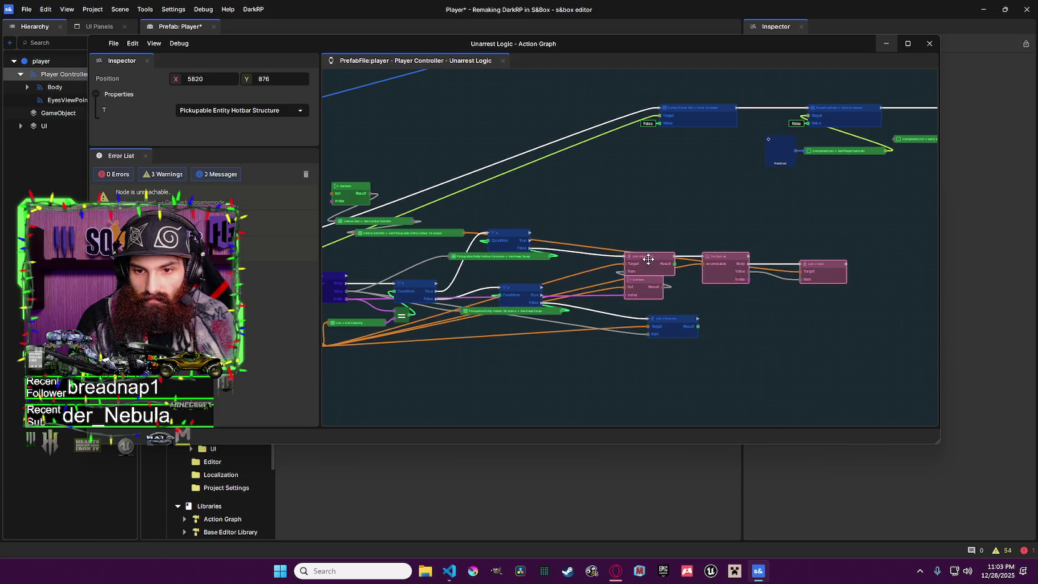
{"action": "left_click", "coordinate": [724, 252]}
{"action": "left_click", "coordinate": [814, 264], "text": "shift"}
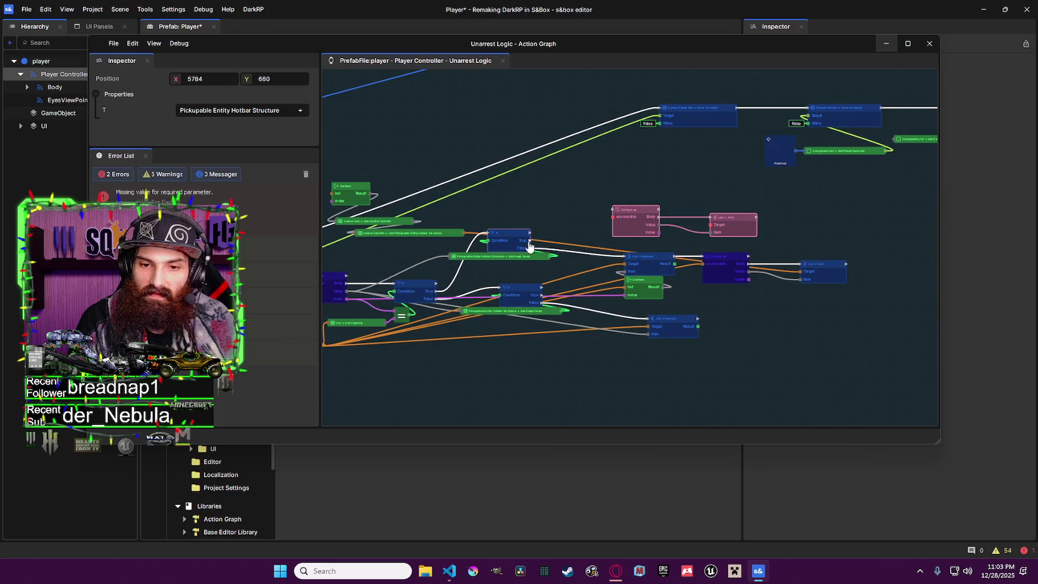
{"action": "mouse_move", "coordinate": [619, 213]}
{"action": "left_mouse_down"}
{"action": "mouse_move", "coordinate": [615, 204]}
{"action": "mouse_move", "coordinate": [675, 187]}
{"action": "mouse_move", "coordinate": [575, 198]}
{"action": "mouse_move", "coordinate": [527, 244]}
{"action": "mouse_move", "coordinate": [354, 328]}
{"action": "left_mouse_up"}
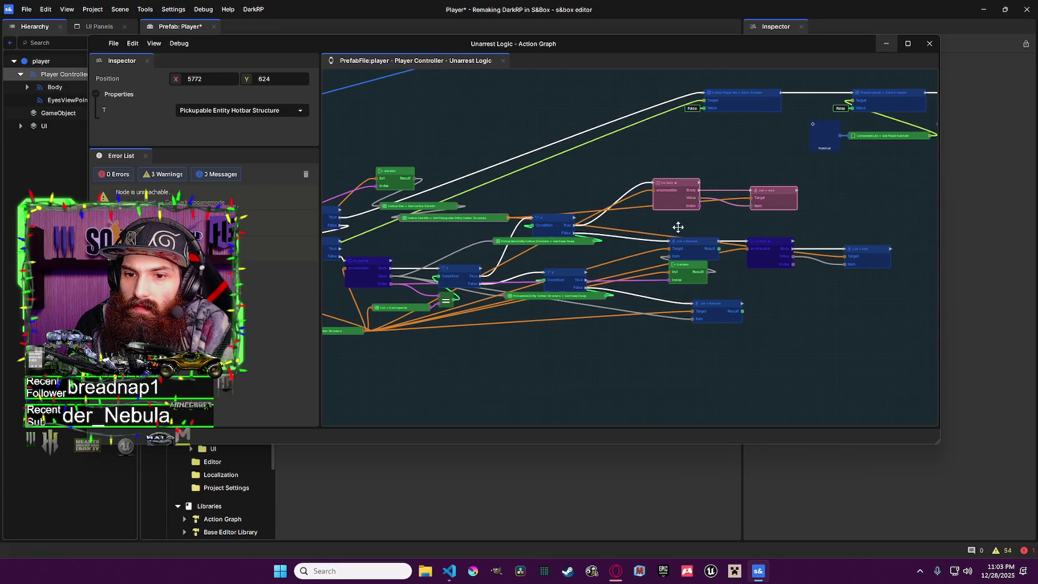
Review the whole graph, selecting all nodes, clearing the selection and panning to Get Keep Swep
{"action": "left_click_drag", "start_coordinate": [730, 227], "coordinate": [743, 219]}
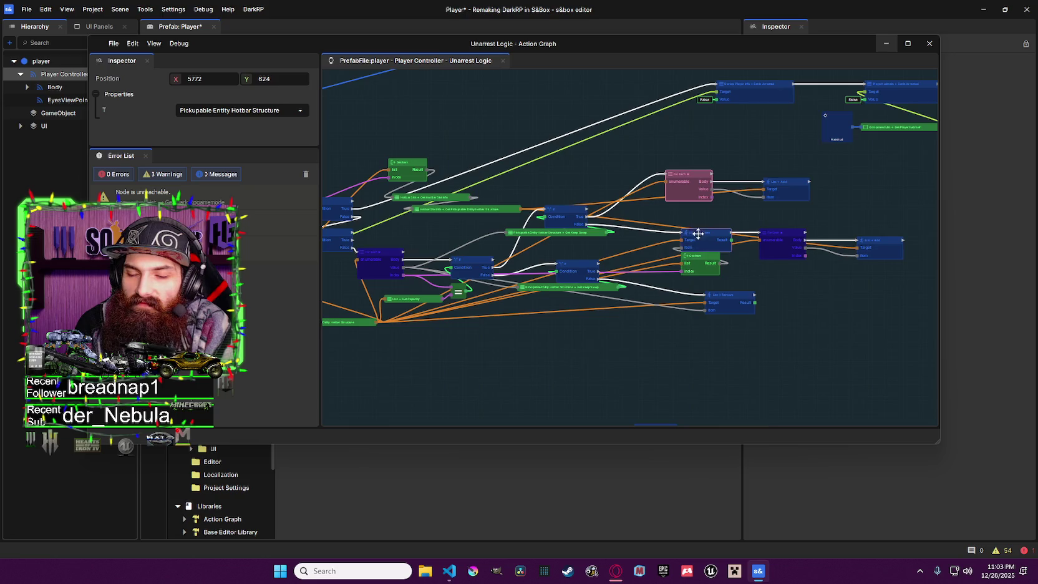
{"action": "scroll", "coordinate": [804, 250], "scroll_direction": "down", "scroll_amount": 5}
{"action": "key", "text": "ctrl+a"}
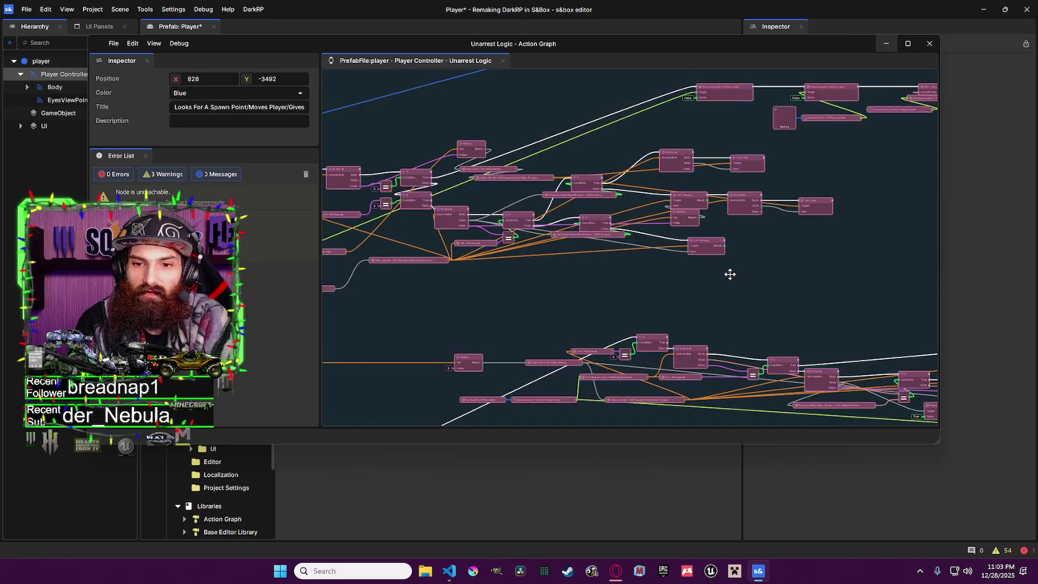
{"action": "scroll", "coordinate": [562, 157], "scroll_direction": "down", "scroll_amount": 5}
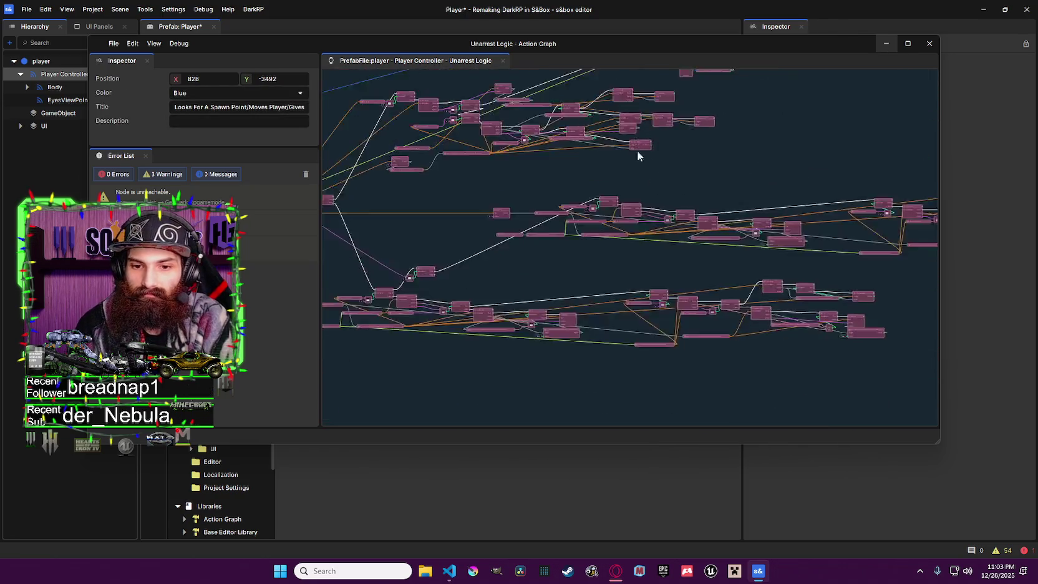
{"action": "left_click", "coordinate": [594, 323]}
{"action": "scroll", "coordinate": [567, 237], "scroll_direction": "up", "scroll_amount": 8}
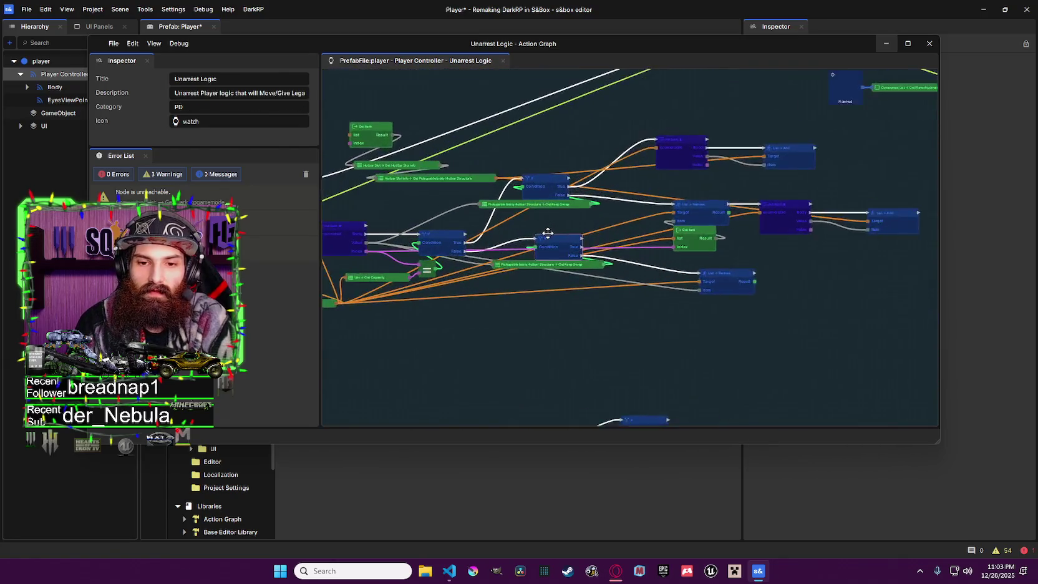
{"action": "scroll", "coordinate": [527, 252], "scroll_direction": "up", "scroll_amount": 3}
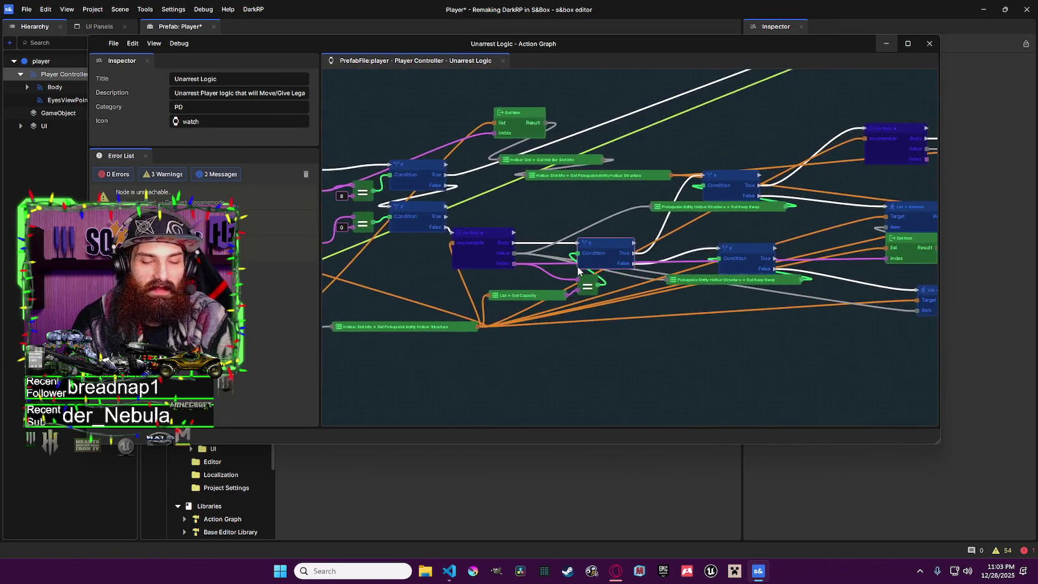
{"action": "left_click_drag", "start_coordinate": [571, 231], "coordinate": [510, 246]}
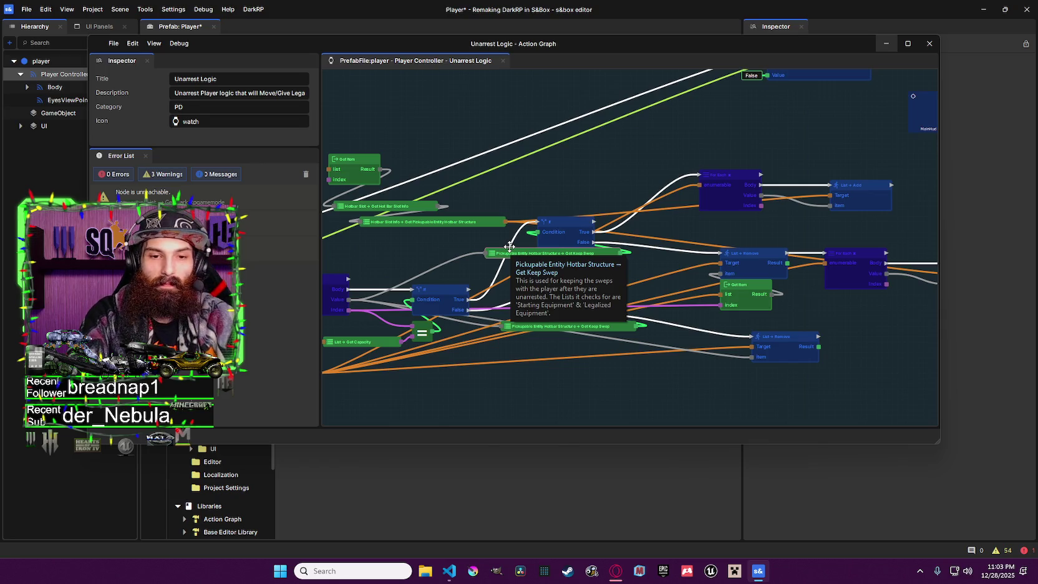
{"action": "scroll", "coordinate": [549, 281], "scroll_direction": "down", "scroll_amount": 1}
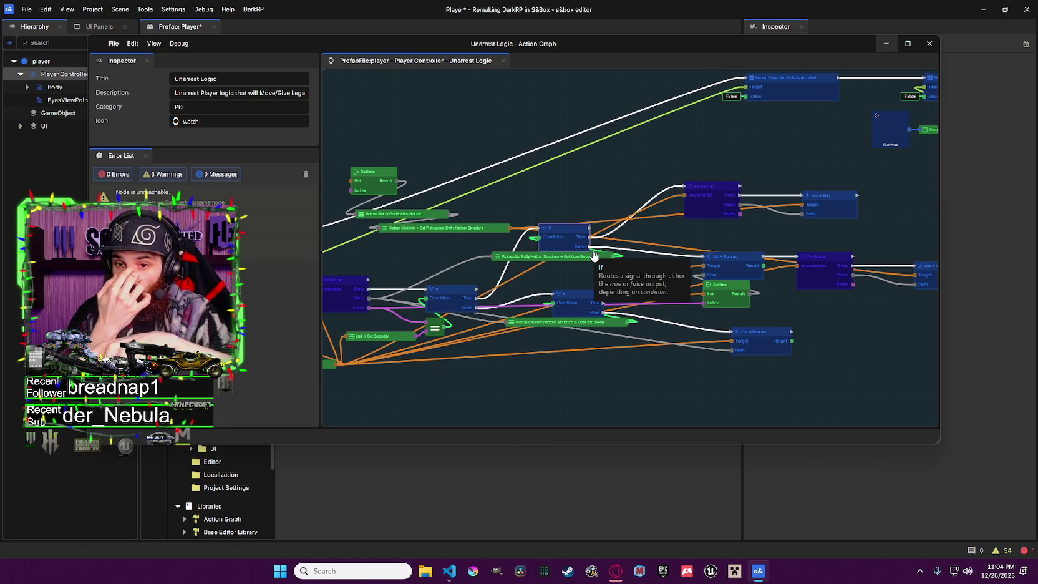
{"action": "scroll", "coordinate": [602, 253], "scroll_direction": "down", "scroll_amount": 1}
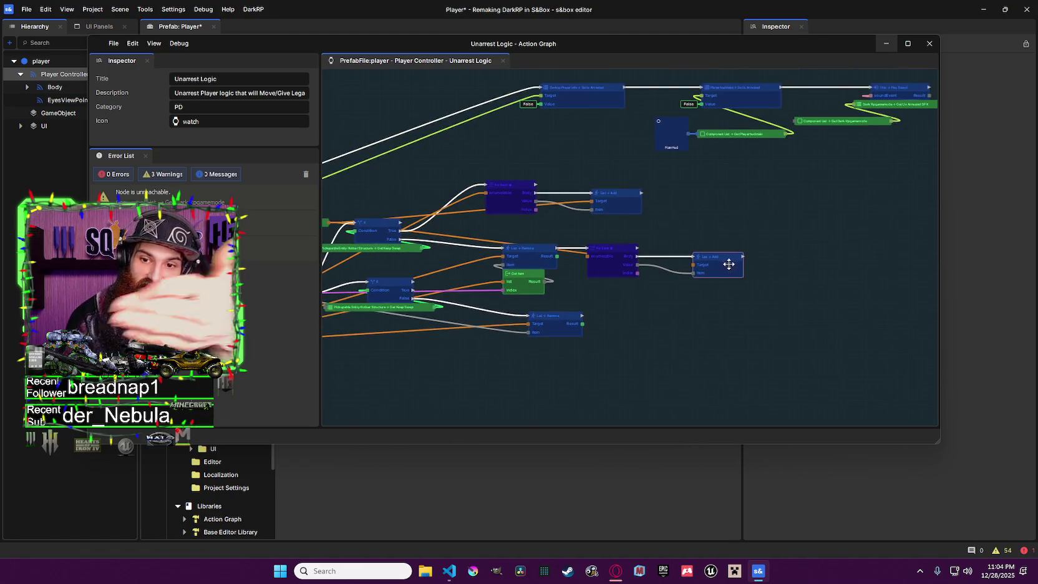
Check the List Add nodes and For Each loop, inspect the blue spawn-point comment, and minimize the graph
{"action": "left_click_drag", "start_coordinate": [727, 262], "coordinate": [854, 295]}
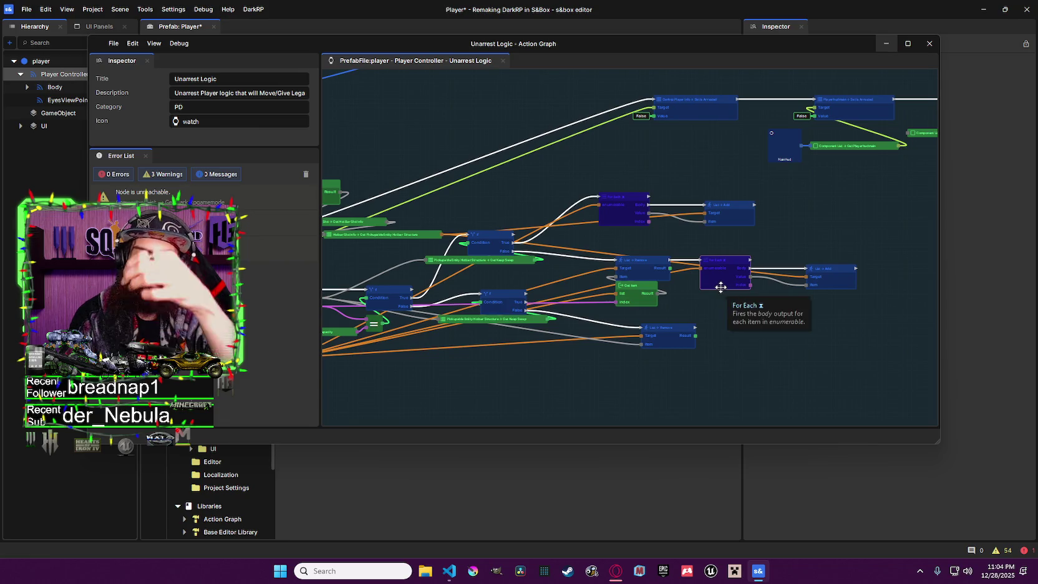
{"action": "left_click_drag", "start_coordinate": [524, 252], "coordinate": [553, 255]}
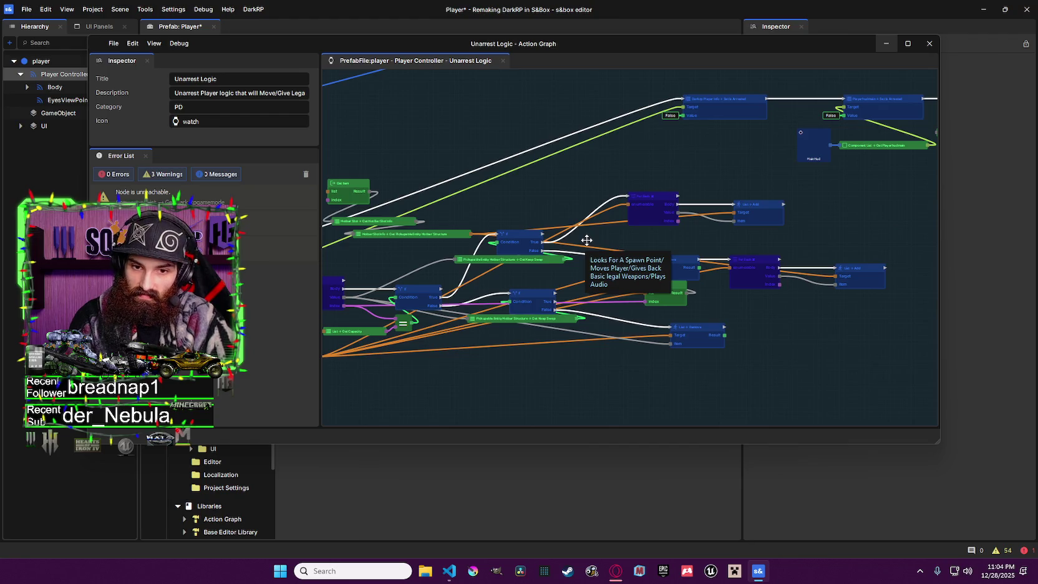
{"action": "mouse_move", "coordinate": [586, 240]}
{"action": "left_mouse_down"}
{"action": "mouse_move", "coordinate": [543, 284]}
{"action": "mouse_move", "coordinate": [626, 245]}
{"action": "left_mouse_up"}
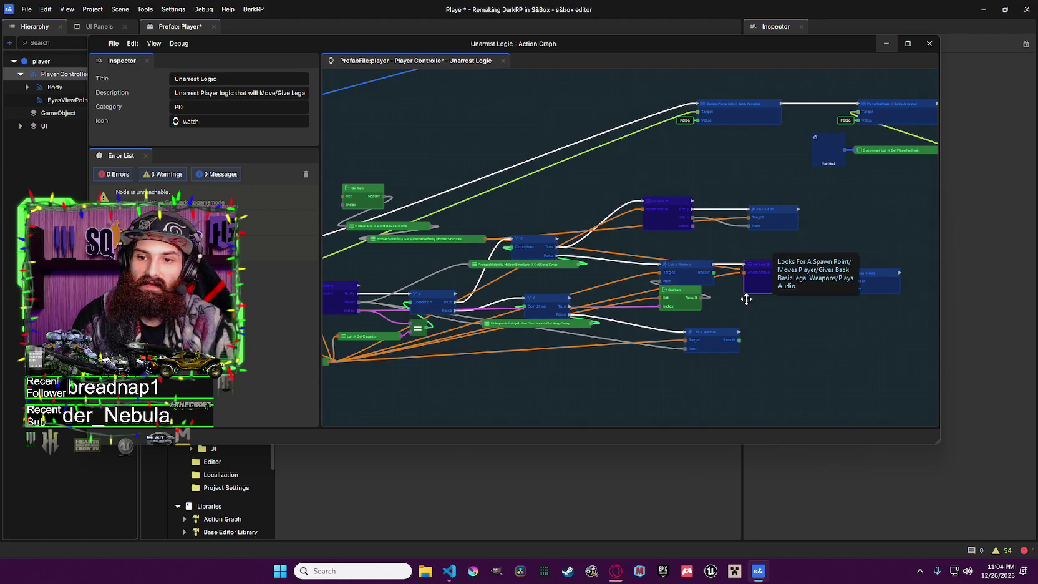
{"action": "scroll", "coordinate": [738, 325], "scroll_direction": "down", "scroll_amount": 2}
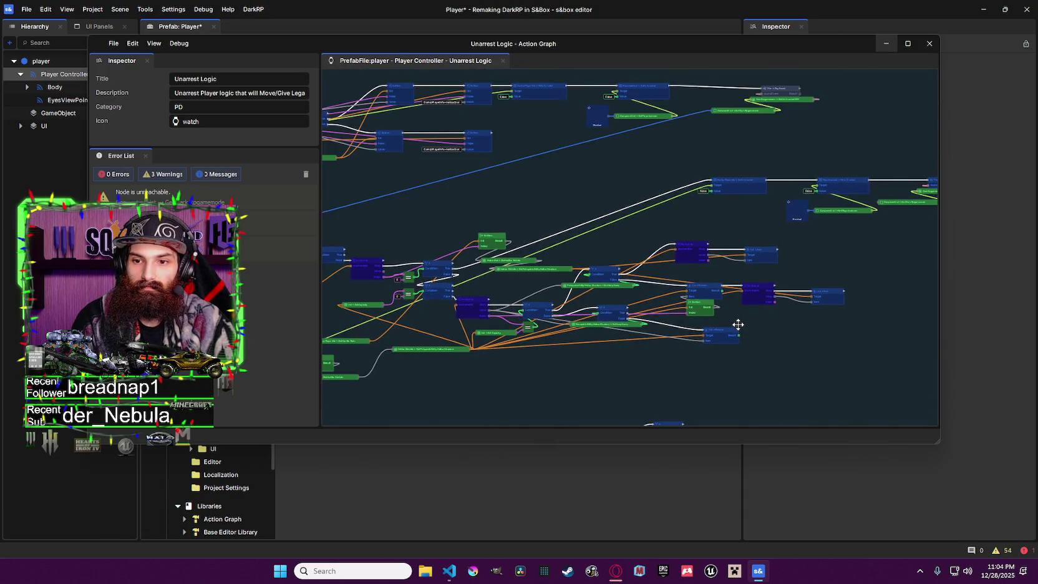
{"action": "left_click_drag", "start_coordinate": [738, 323], "coordinate": [766, 291]}
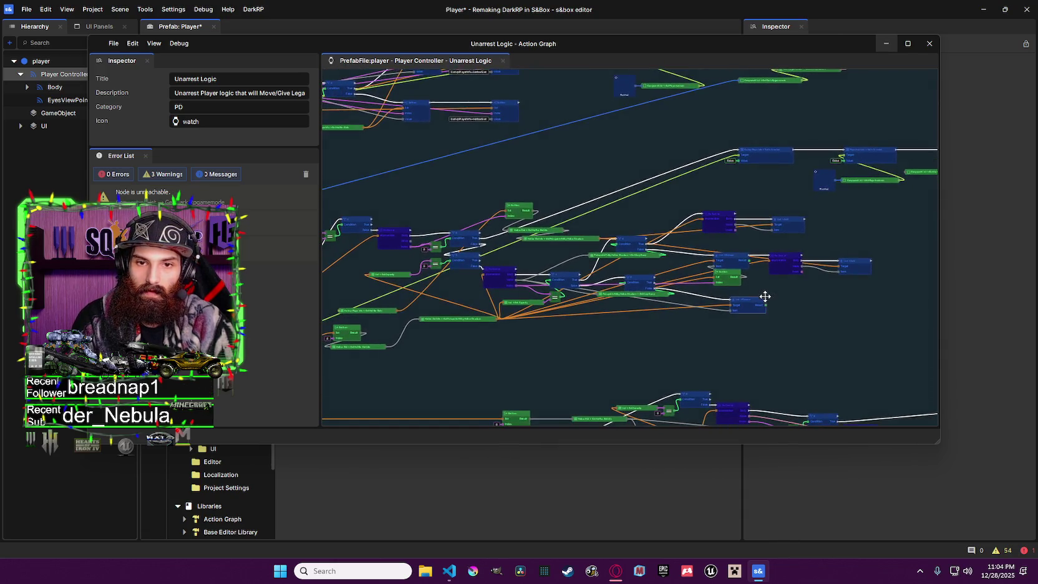
{"action": "left_click", "coordinate": [747, 120]}
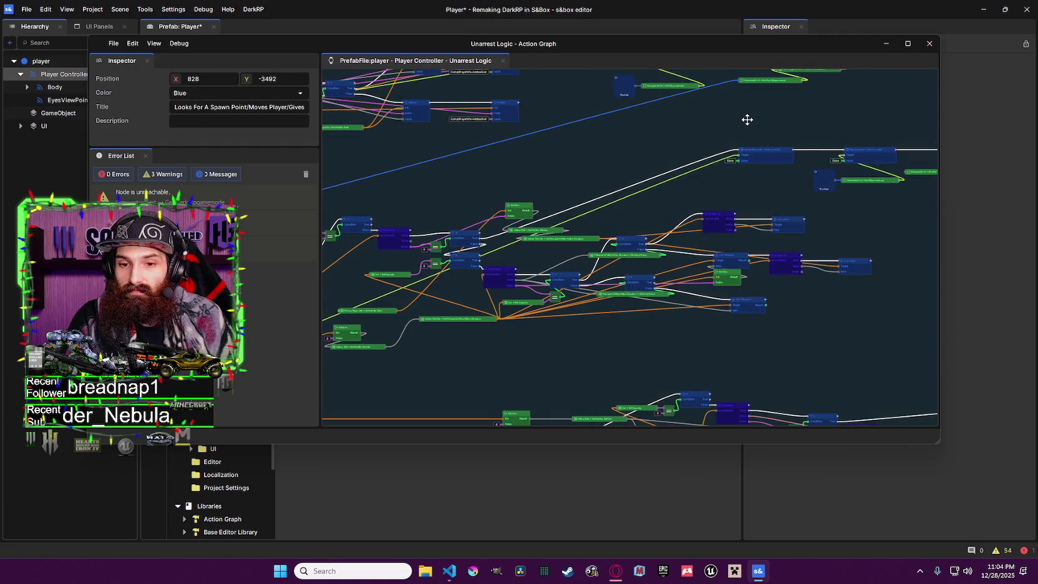
{"action": "left_click", "coordinate": [885, 43]}
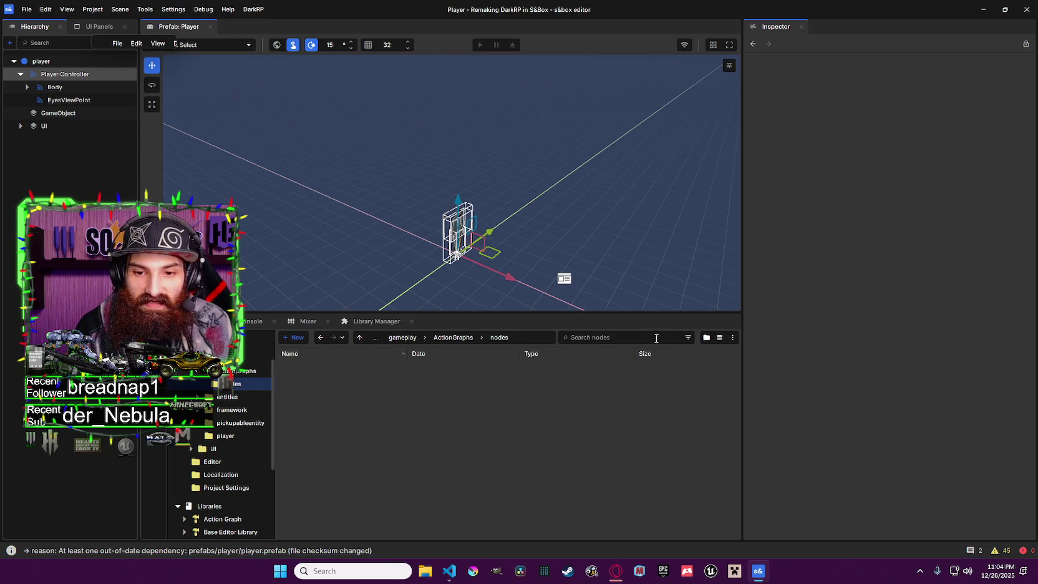
Open DevWorld.scene from the Assets > scenes folder in the Asset Browser
{"action": "scroll", "coordinate": [244, 400], "scroll_direction": "up", "scroll_amount": 2}
{"action": "left_click", "coordinate": [249, 375]}
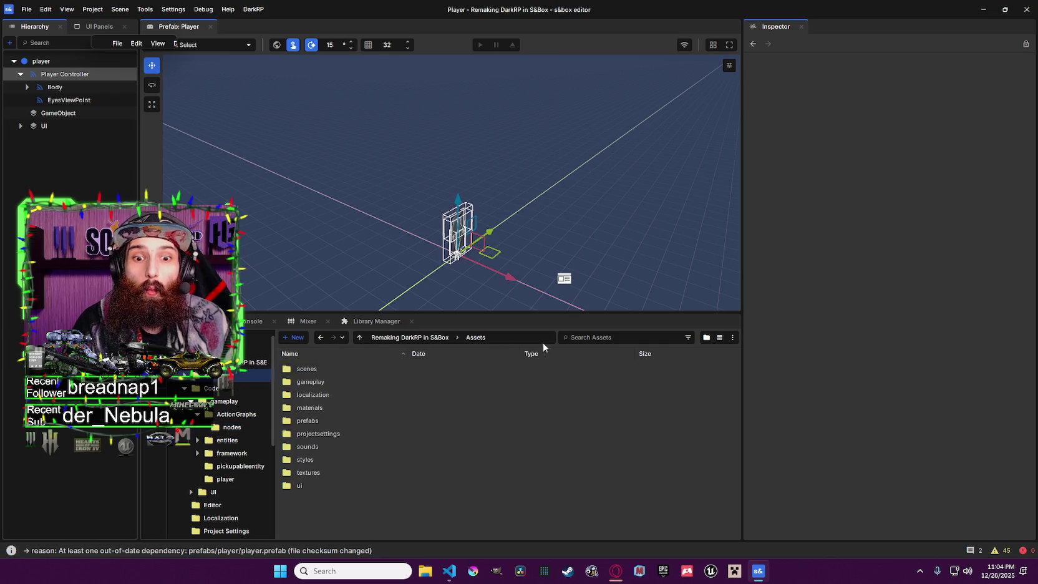
{"action": "double_click", "coordinate": [475, 368]}
{"action": "left_click", "coordinate": [439, 368]}
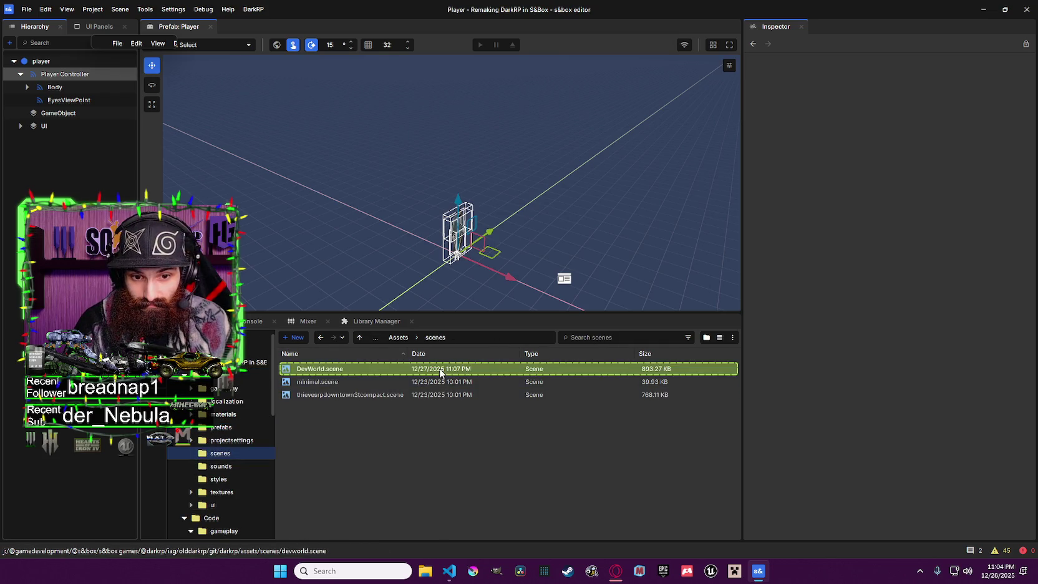
{"action": "left_click", "coordinate": [538, 381]}
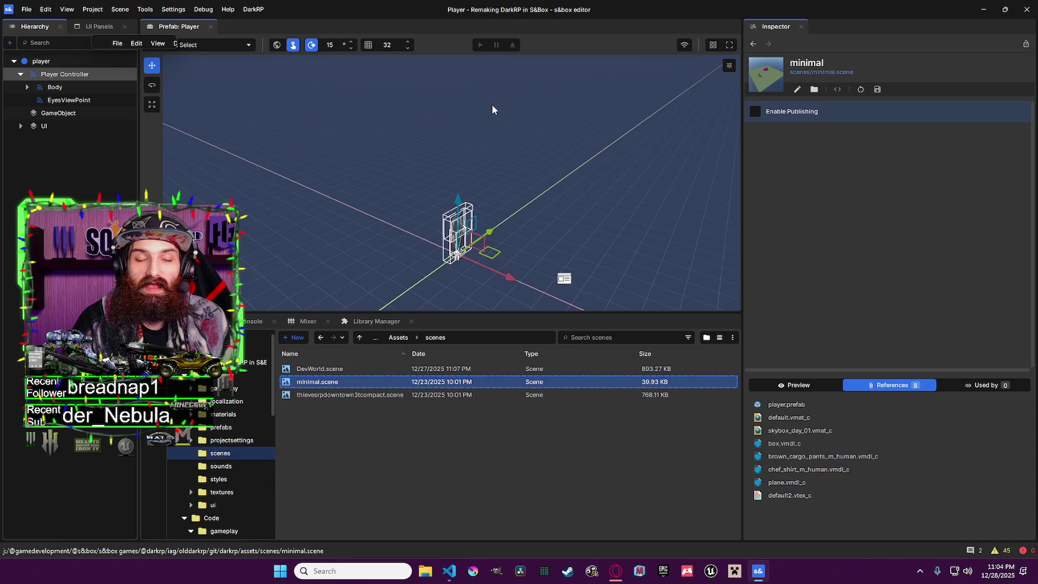
{"action": "double_click", "coordinate": [341, 368]}
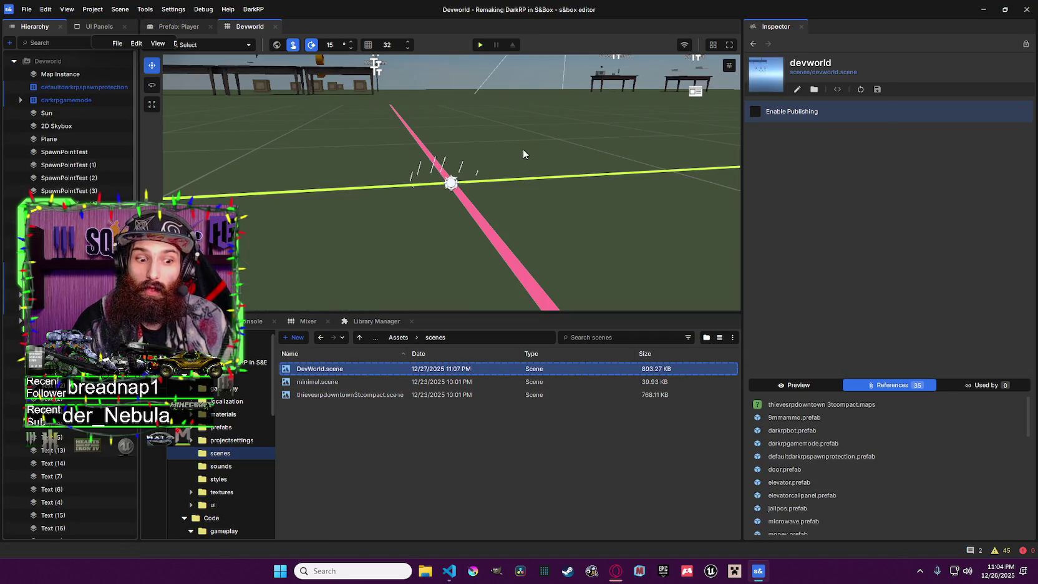
Start playing DevWorld with F5 and show the console output
{"action": "key", "text": "F5"}
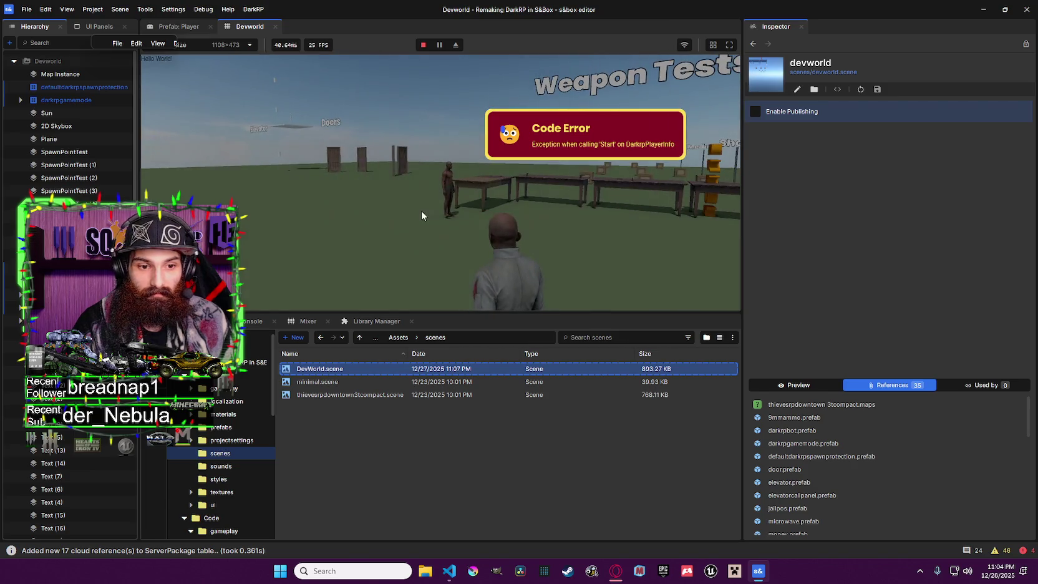
{"action": "left_click", "coordinate": [254, 322]}
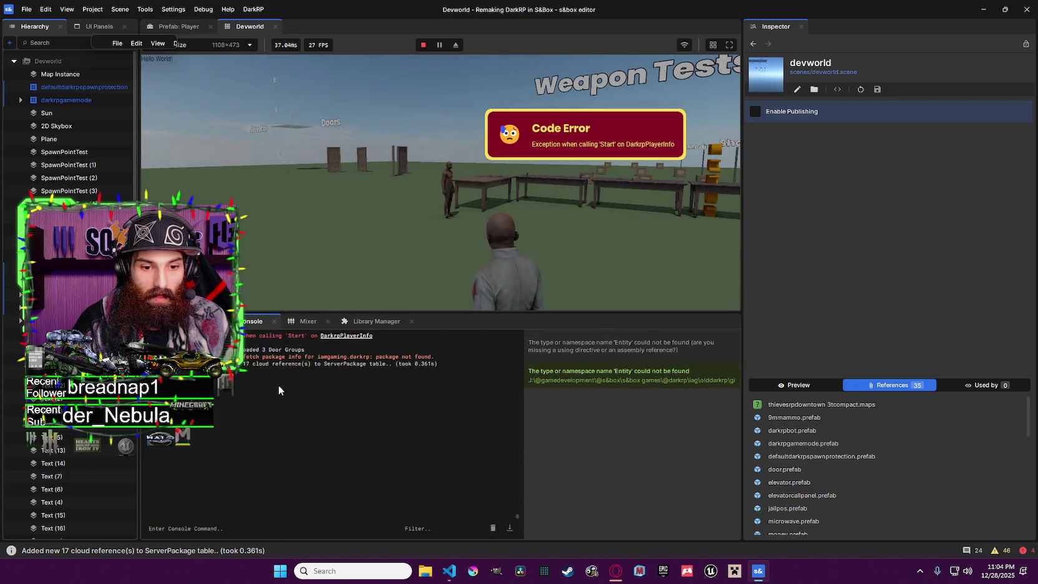
{"action": "scroll", "coordinate": [68, 125], "scroll_direction": "down", "scroll_amount": 3}
{"action": "scroll", "coordinate": [69, 280], "scroll_direction": "down", "scroll_amount": 10}
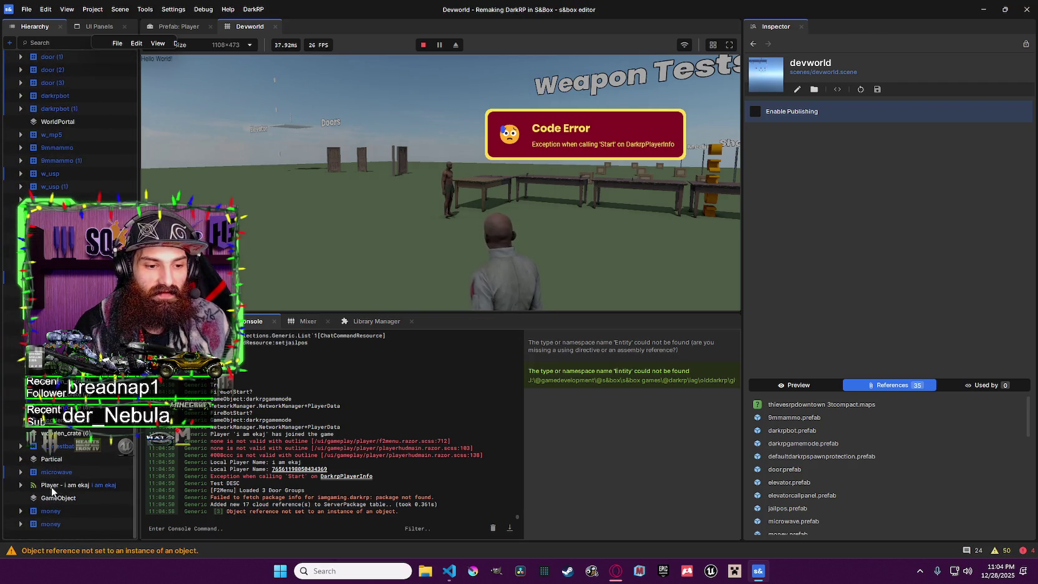
Select the spawned player's Player Controller and remove the F4Menu graph from its HUD
{"action": "left_click", "coordinate": [51, 484]}
{"action": "left_click", "coordinate": [21, 484]}
{"action": "left_click", "coordinate": [71, 498]}
{"action": "scroll", "coordinate": [929, 322], "scroll_direction": "down", "scroll_amount": 15}
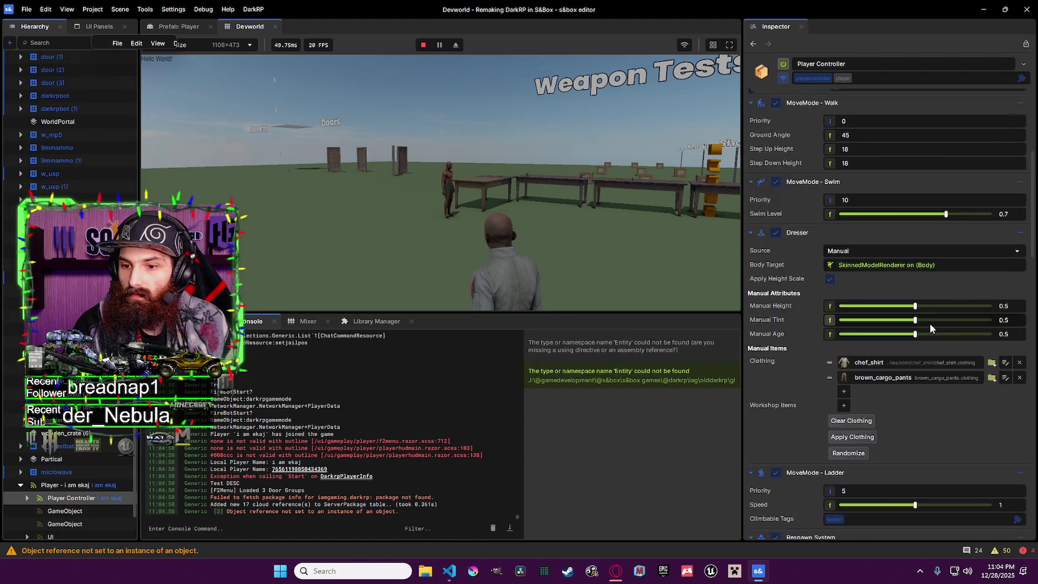
{"action": "scroll", "coordinate": [933, 300], "scroll_direction": "down", "scroll_amount": 3}
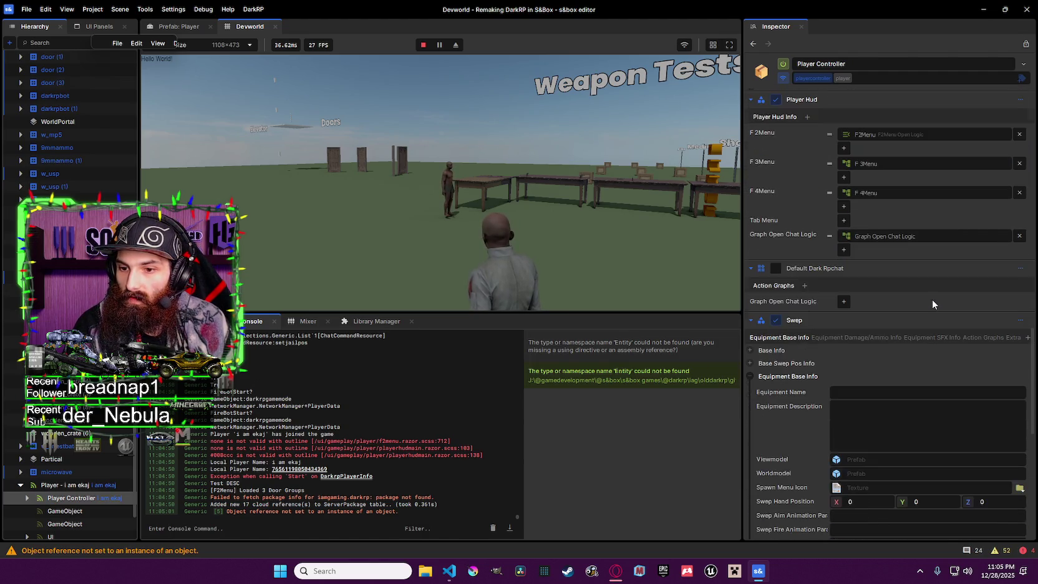
{"action": "left_click", "coordinate": [1020, 194]}
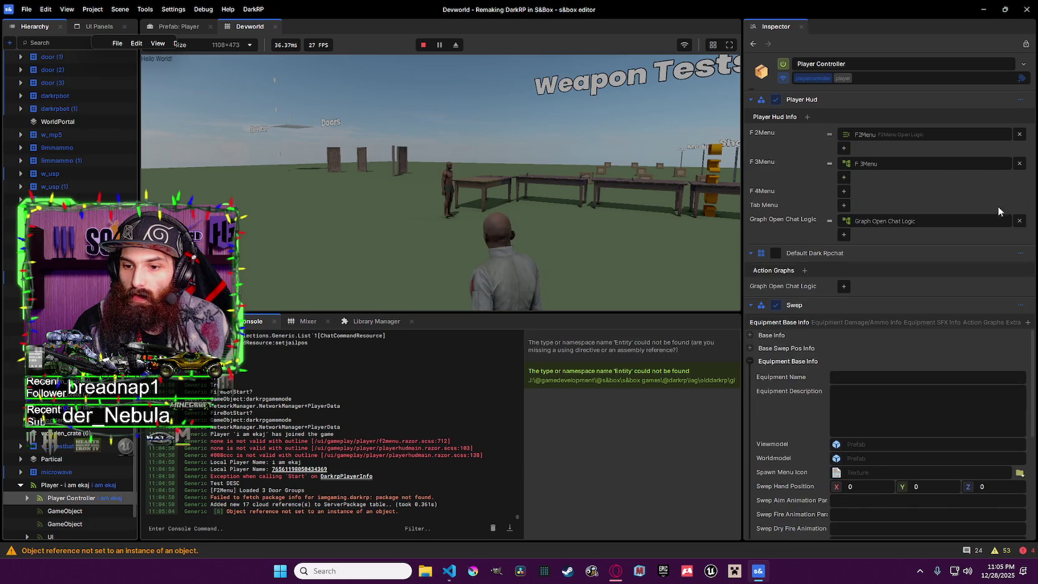
{"action": "scroll", "coordinate": [910, 312], "scroll_direction": "down", "scroll_amount": 5}
{"action": "scroll", "coordinate": [911, 293], "scroll_direction": "up", "scroll_amount": 10}
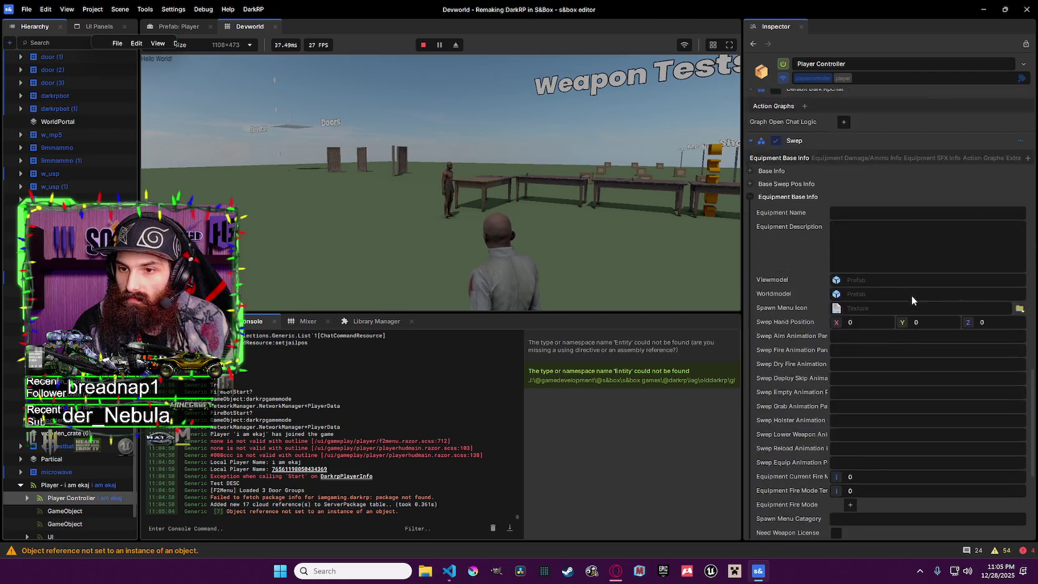
{"action": "scroll", "coordinate": [909, 274], "scroll_direction": "up", "scroll_amount": 3}
Arrest the player from the Debug actions to test the jail timer
{"action": "left_click", "coordinate": [837, 305]}
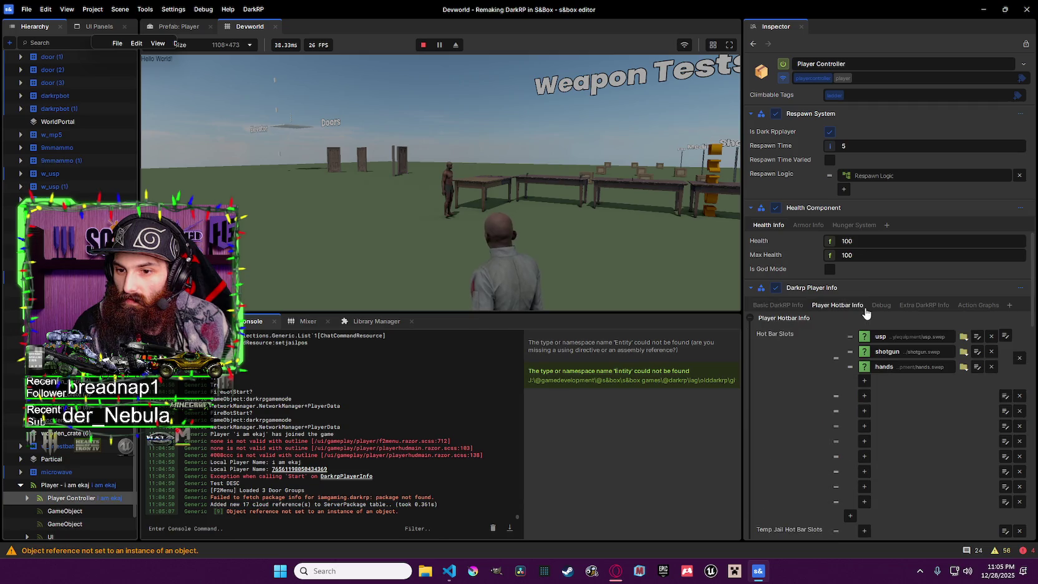
{"action": "scroll", "coordinate": [880, 300], "scroll_direction": "down", "scroll_amount": 2}
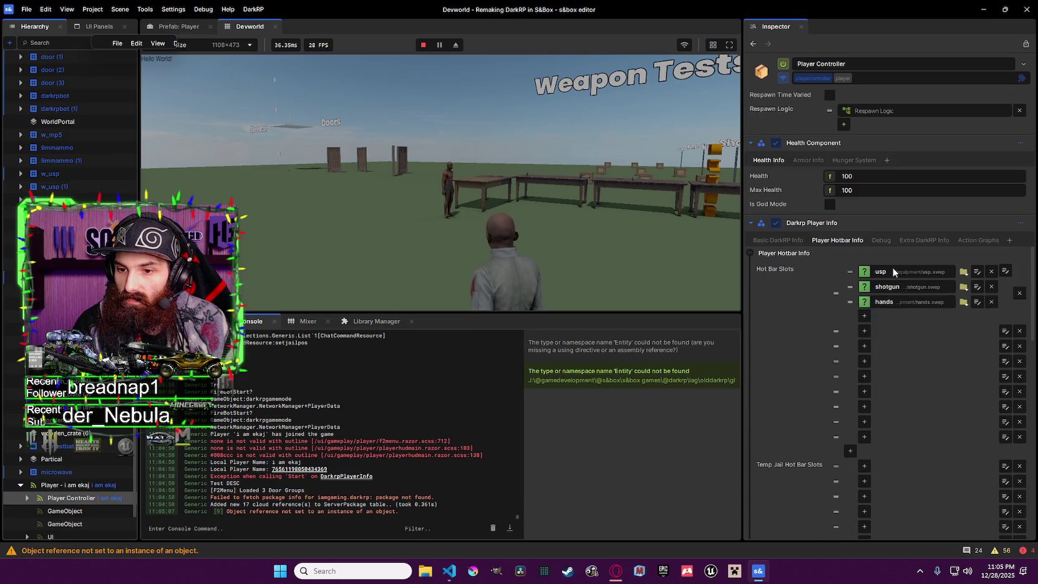
{"action": "left_click", "coordinate": [885, 243]}
{"action": "left_click", "coordinate": [923, 241]}
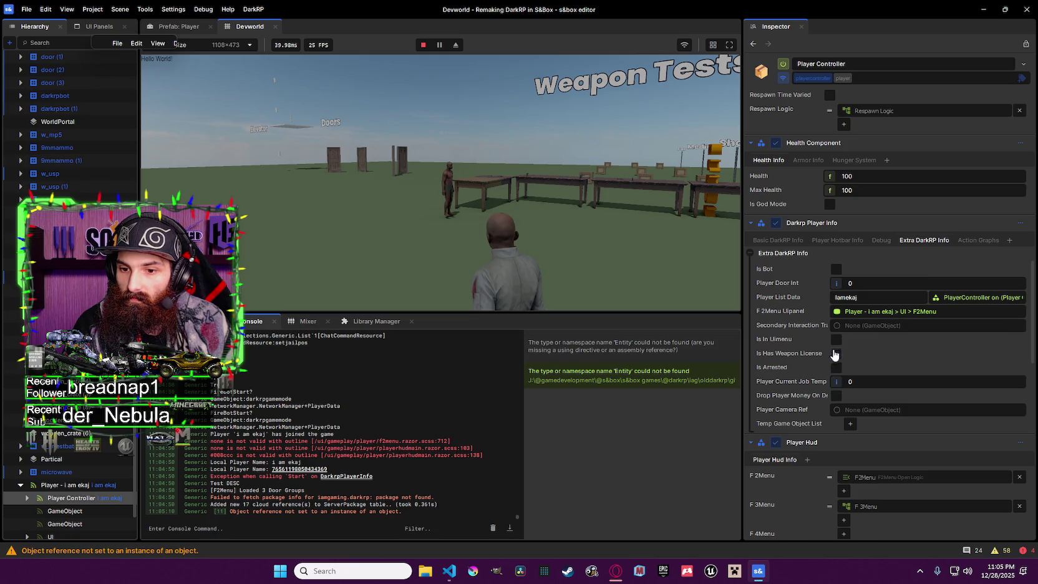
{"action": "left_click", "coordinate": [864, 242]}
{"action": "left_click", "coordinate": [885, 242]}
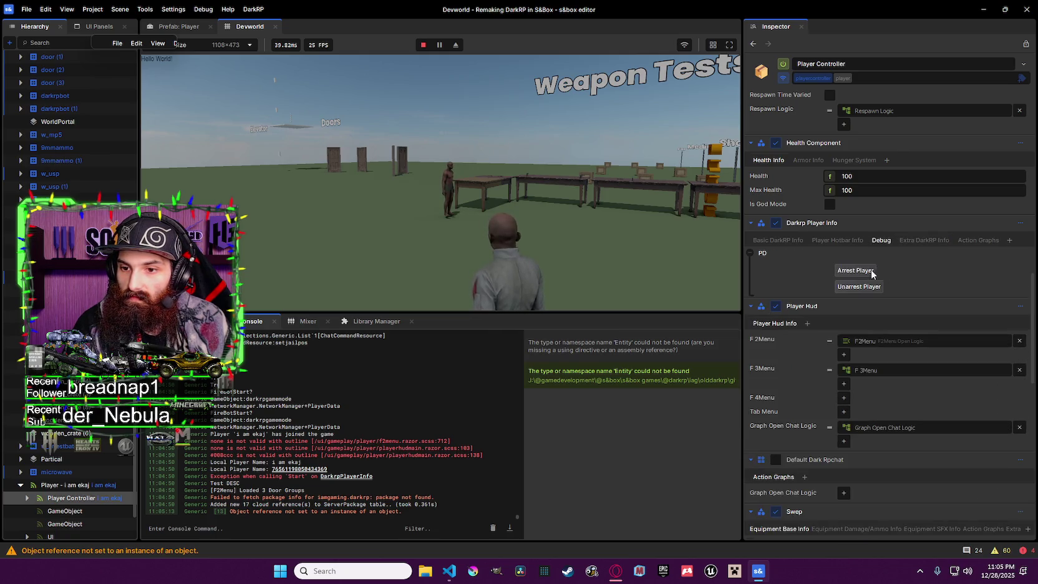
{"action": "left_click", "coordinate": [837, 240]}
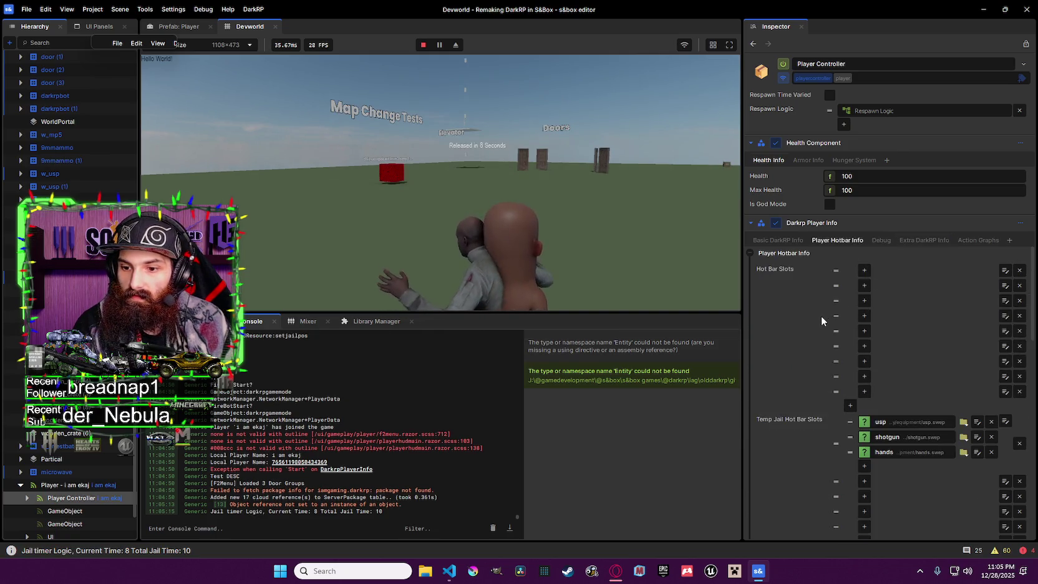
{"action": "scroll", "coordinate": [821, 316], "scroll_direction": "down", "scroll_amount": 3}
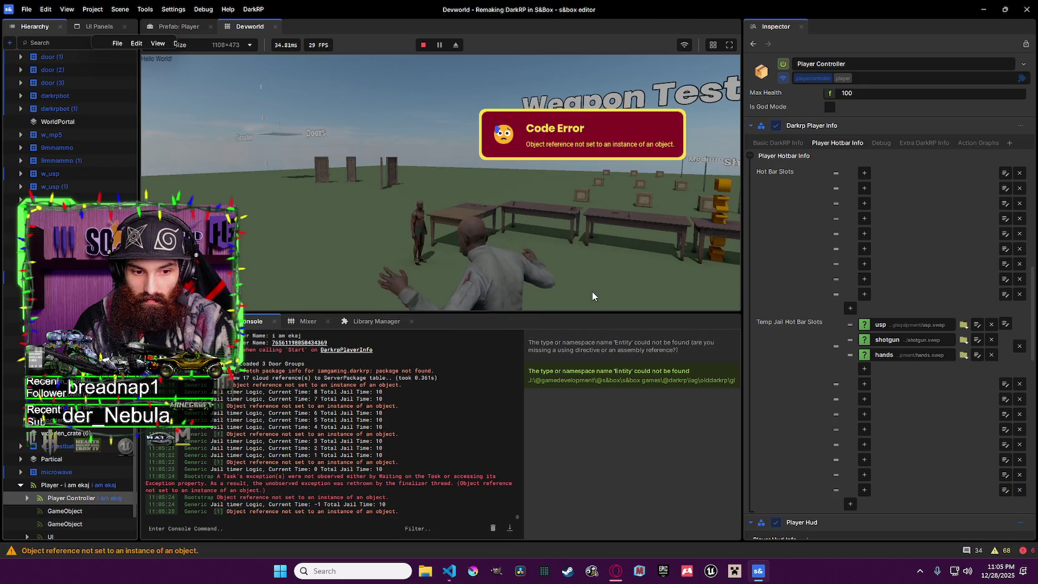
Inspect the null-reference and unobserved task exception errors in the console
{"action": "left_click", "coordinate": [371, 497]}
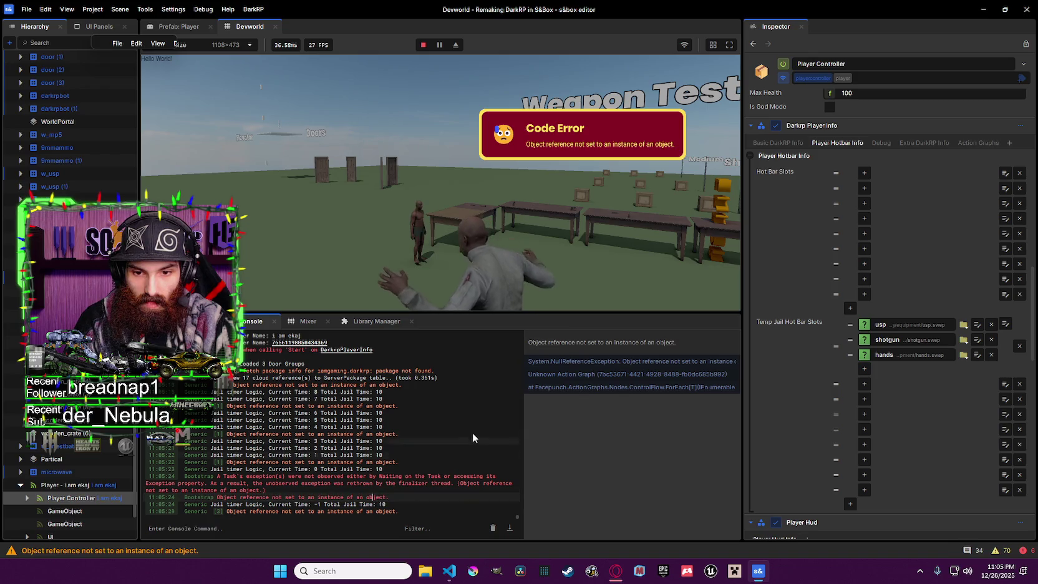
{"action": "left_click", "coordinate": [425, 476]}
{"action": "left_click", "coordinate": [426, 496]}
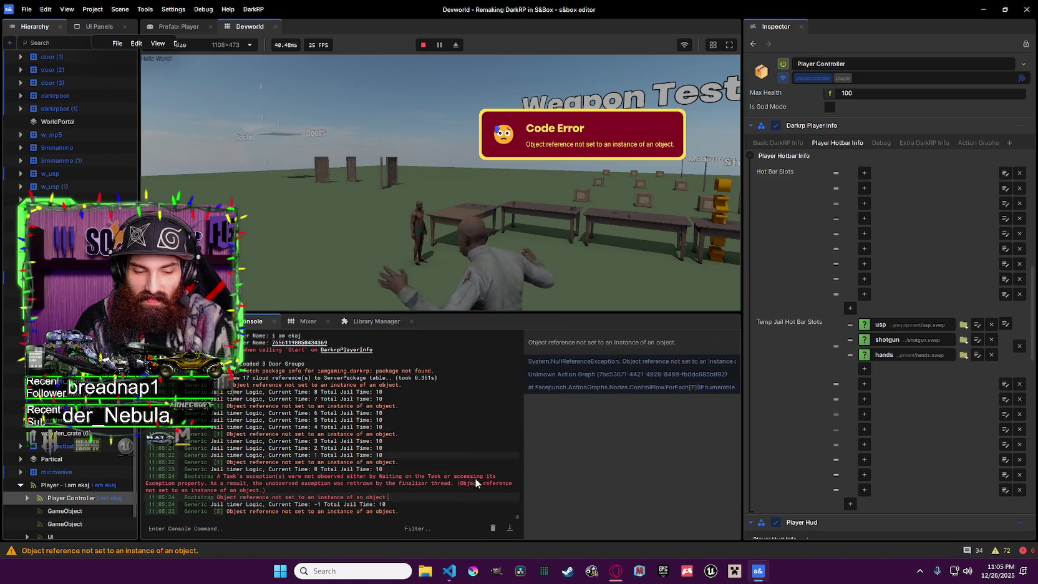
{"action": "left_click", "coordinate": [430, 483]}
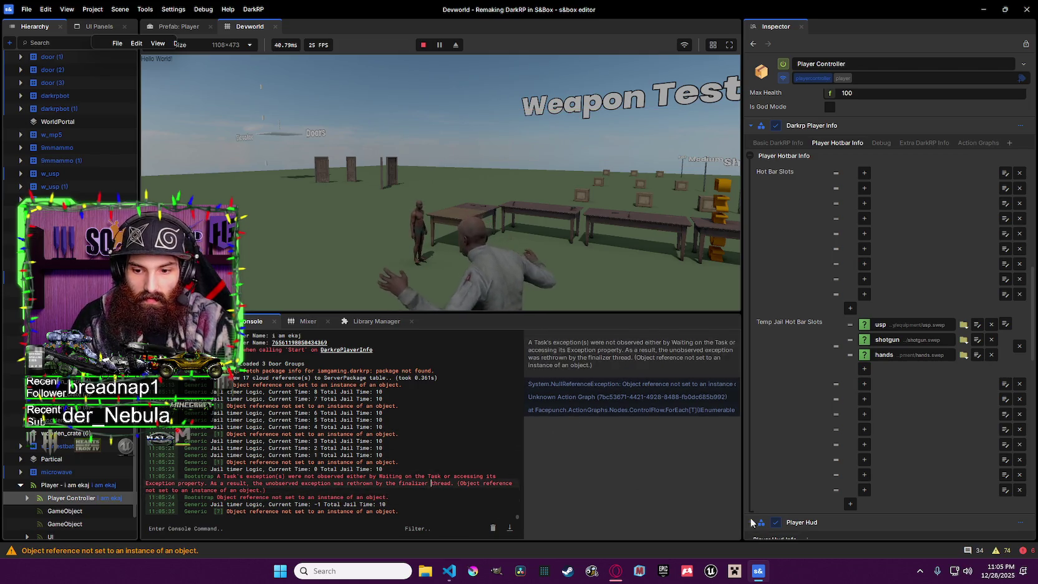
{"action": "mouse_move", "coordinate": [765, 570]}
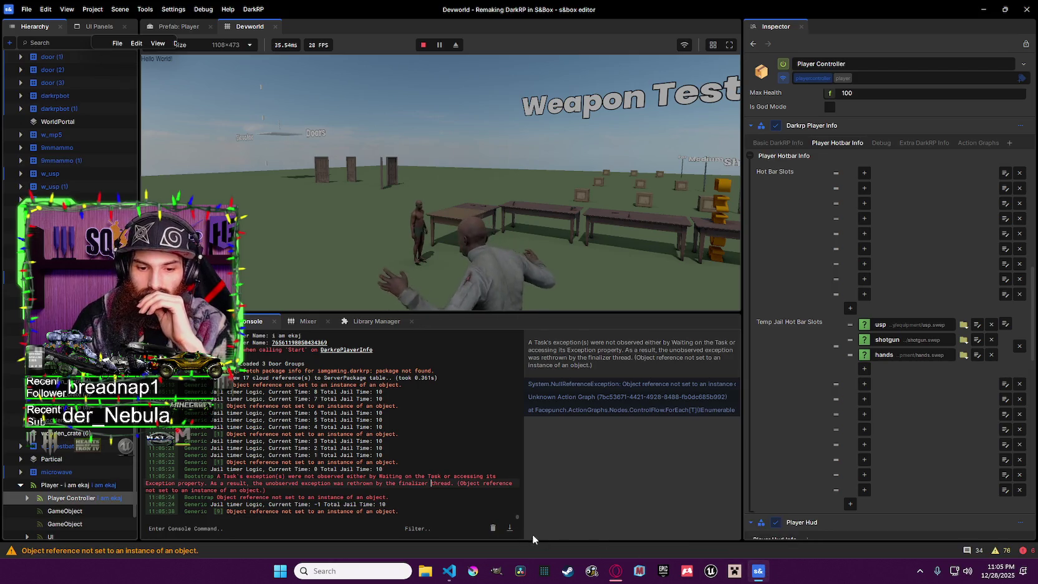
{"action": "left_click", "coordinate": [453, 571]}
{"action": "left_click", "coordinate": [454, 571]}
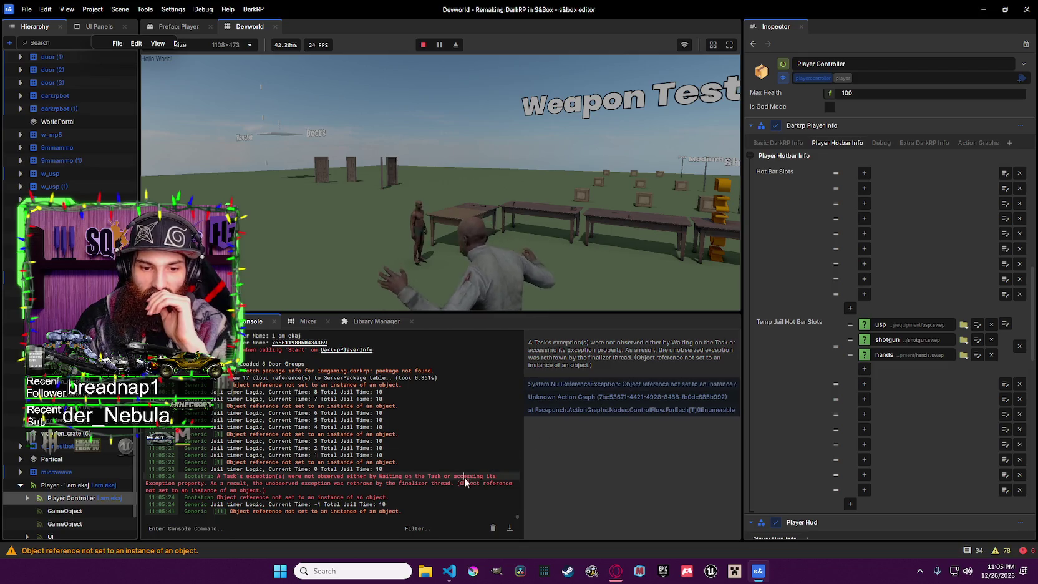
{"action": "left_click", "coordinate": [374, 497]}
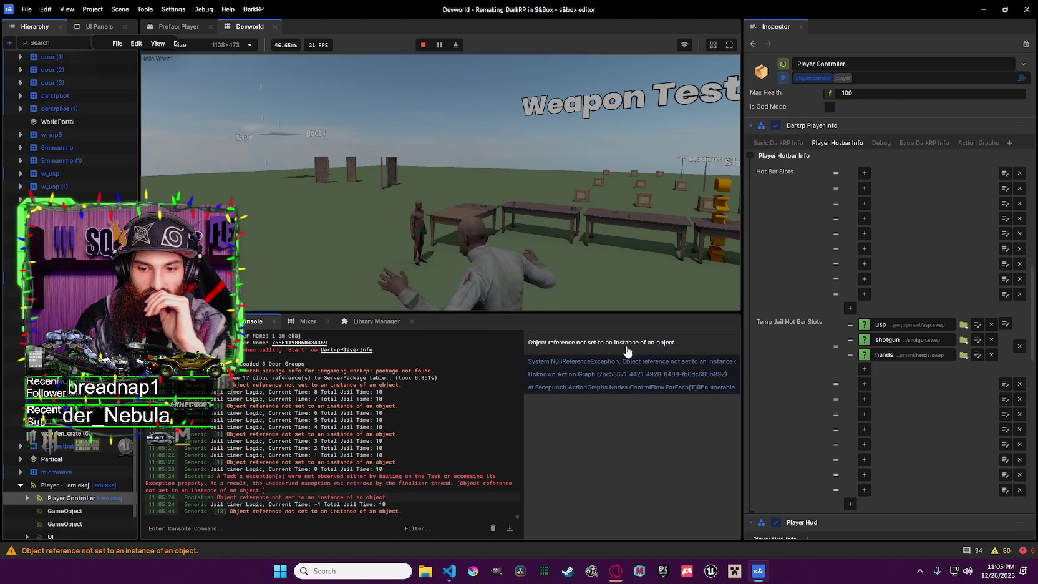
{"action": "left_click", "coordinate": [756, 574]}
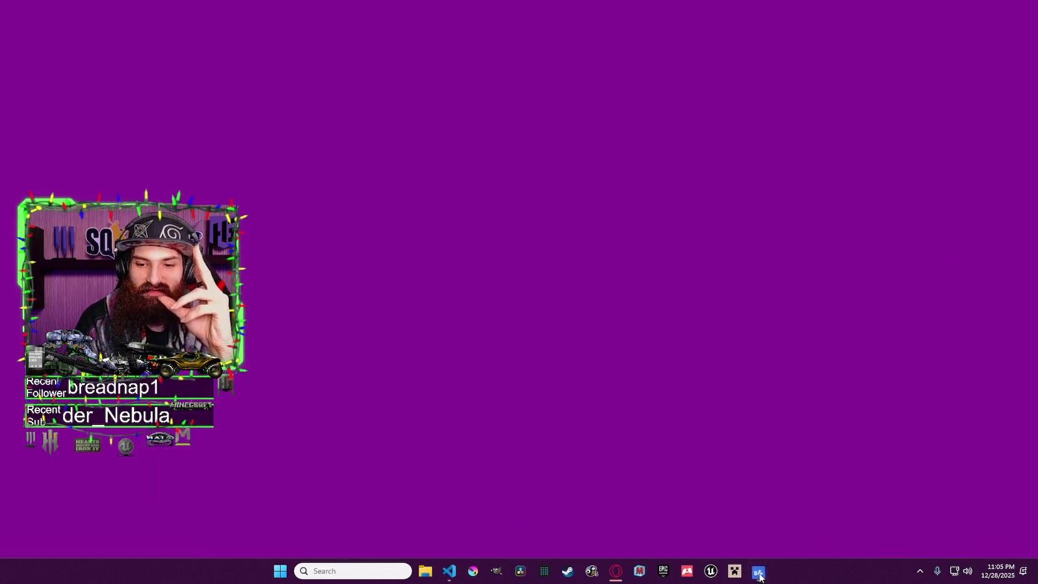
Minimize the Unarrest Logic graph window and press Stop on the viewport toolbar
{"action": "left_click", "coordinate": [764, 546]}
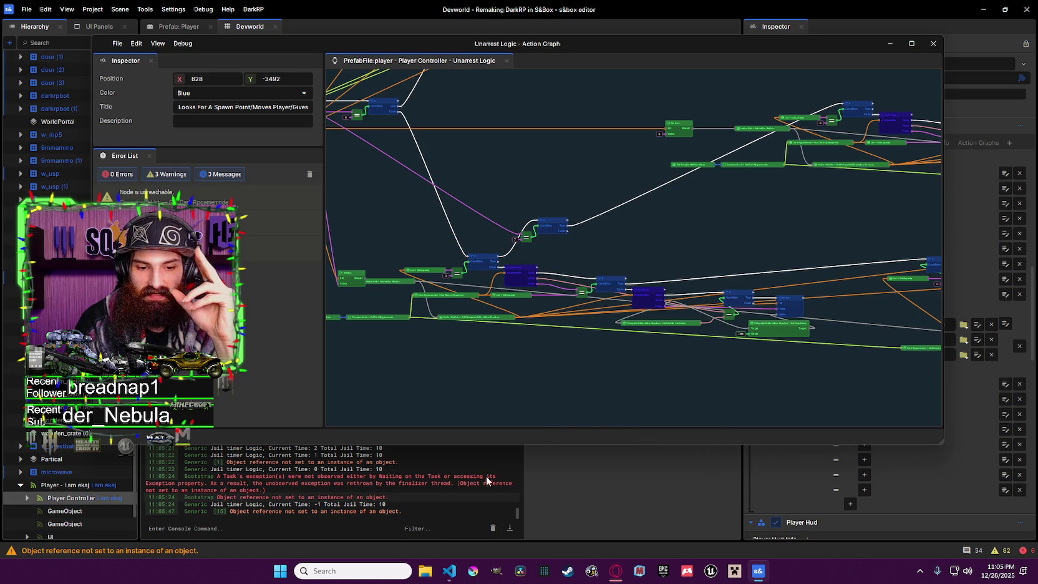
{"action": "left_click", "coordinate": [890, 44]}
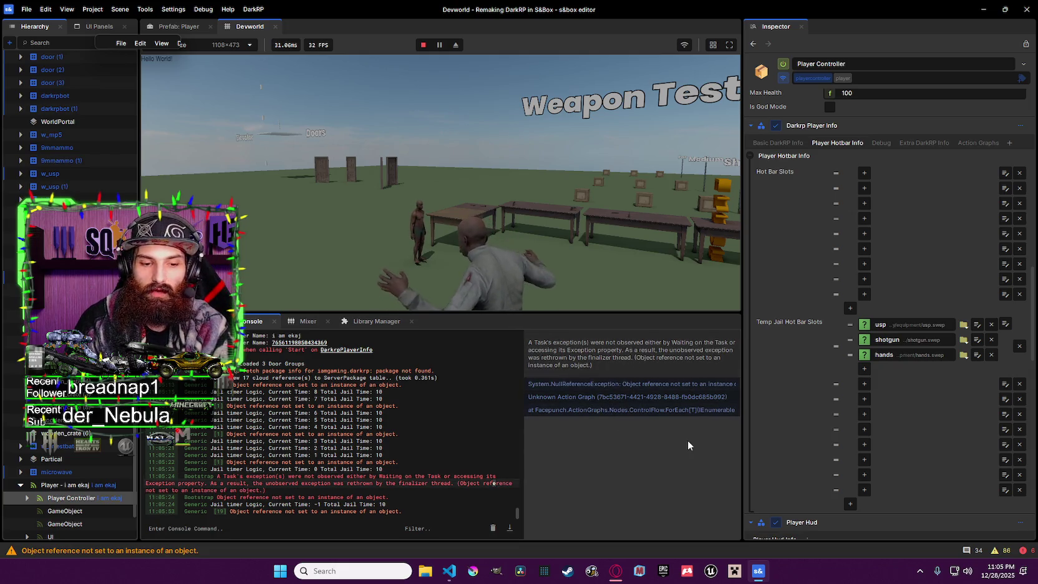
{"action": "left_click", "coordinate": [761, 569]}
{"action": "left_click", "coordinate": [762, 570]}
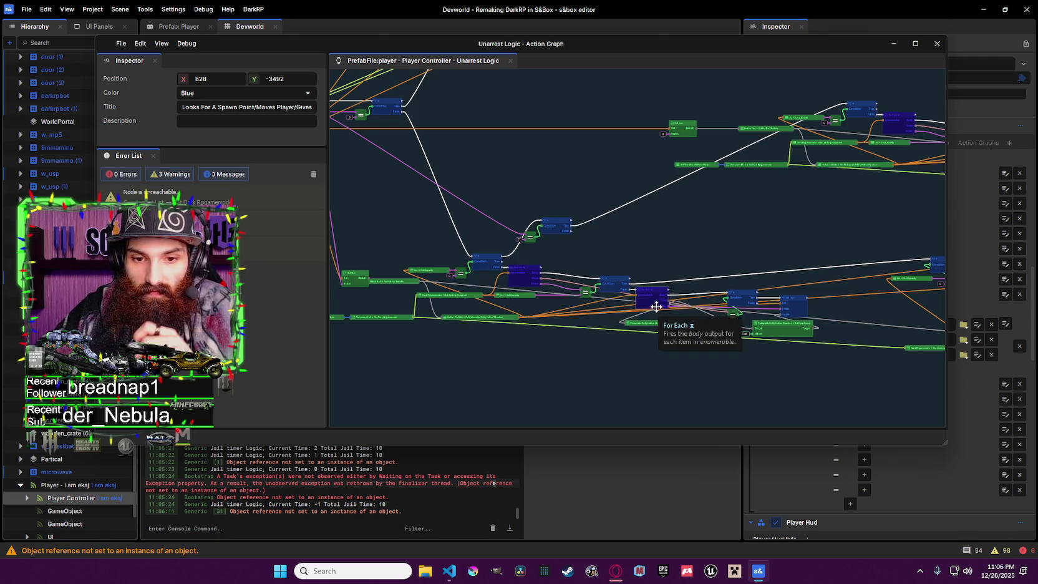
{"action": "scroll", "coordinate": [627, 247], "scroll_direction": "down", "scroll_amount": 2}
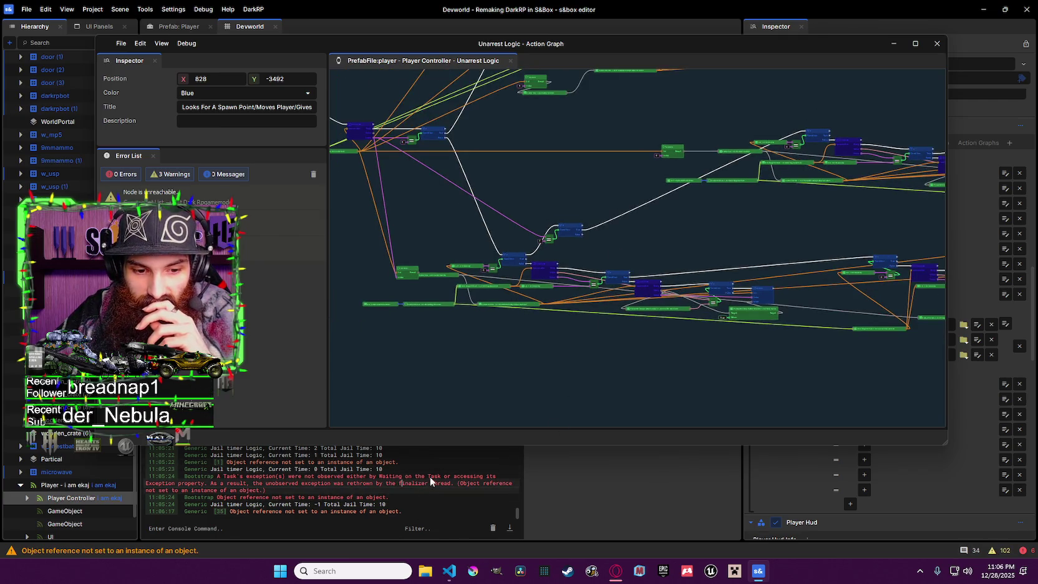
{"action": "left_click", "coordinate": [892, 43]}
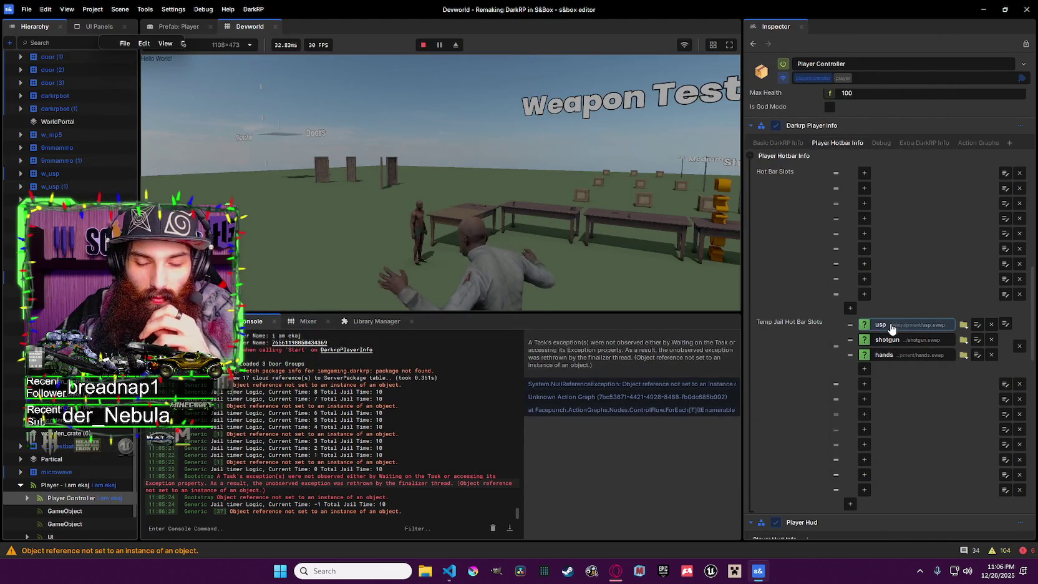
{"action": "left_click", "coordinate": [423, 44]}
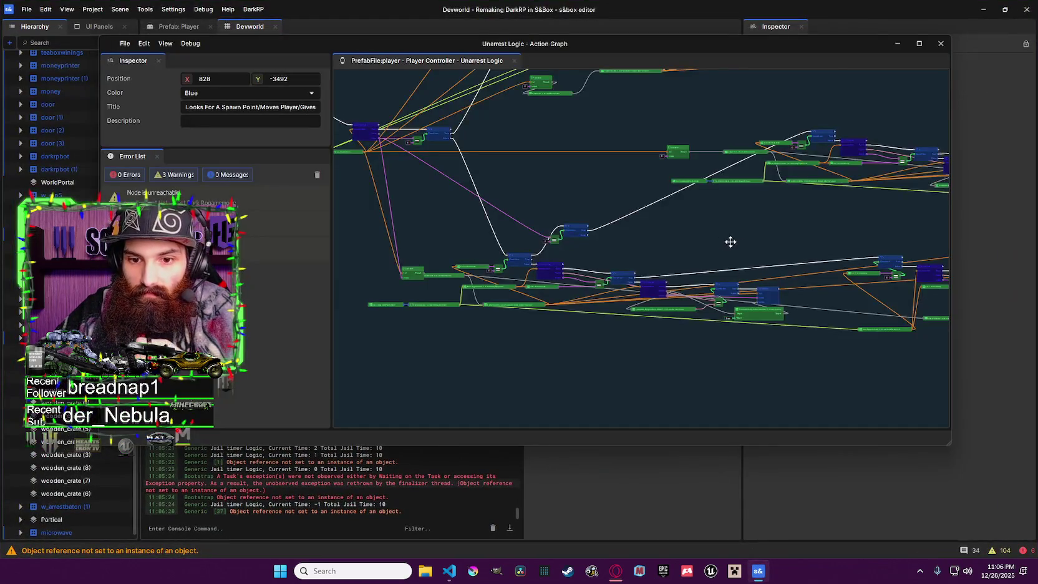
Pan and zoom across the Unarrest Logic graph's node clusters, then minimize its window
{"action": "mouse_move", "coordinate": [730, 242]}
{"action": "left_mouse_down"}
{"action": "mouse_move", "coordinate": [606, 229]}
{"action": "mouse_move", "coordinate": [523, 243]}
{"action": "mouse_move", "coordinate": [712, 168]}
{"action": "left_mouse_up"}
{"action": "scroll", "coordinate": [712, 168], "scroll_direction": "up", "scroll_amount": 1}
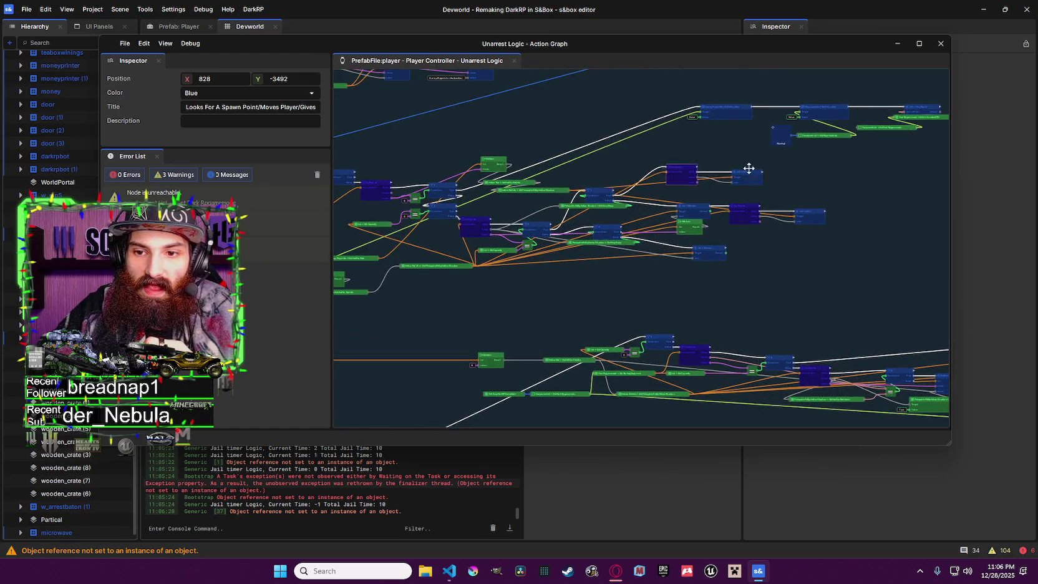
{"action": "scroll", "coordinate": [665, 267], "scroll_direction": "down", "scroll_amount": 1}
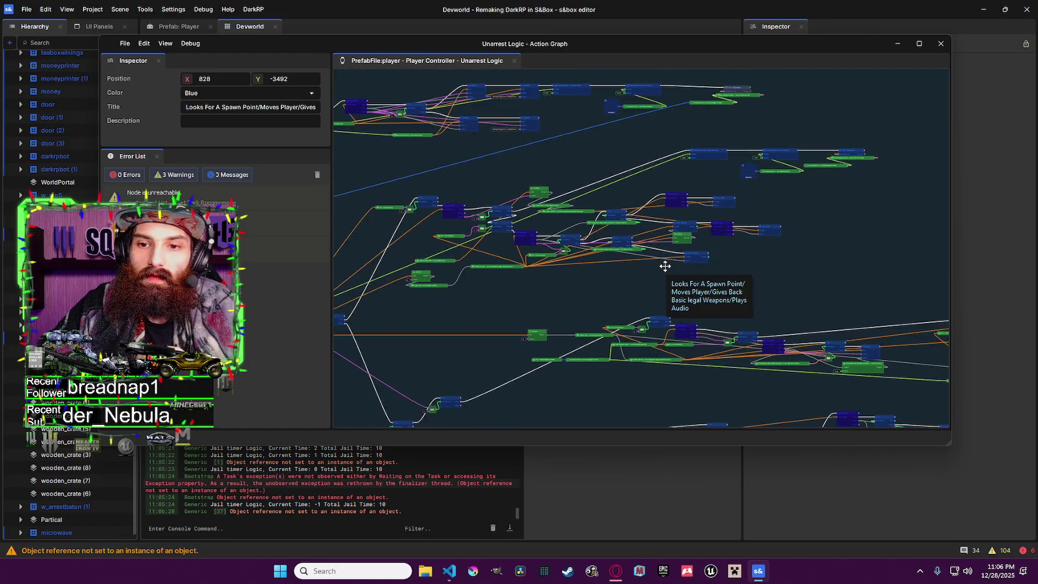
{"action": "scroll", "coordinate": [665, 267], "scroll_direction": "down", "scroll_amount": 1}
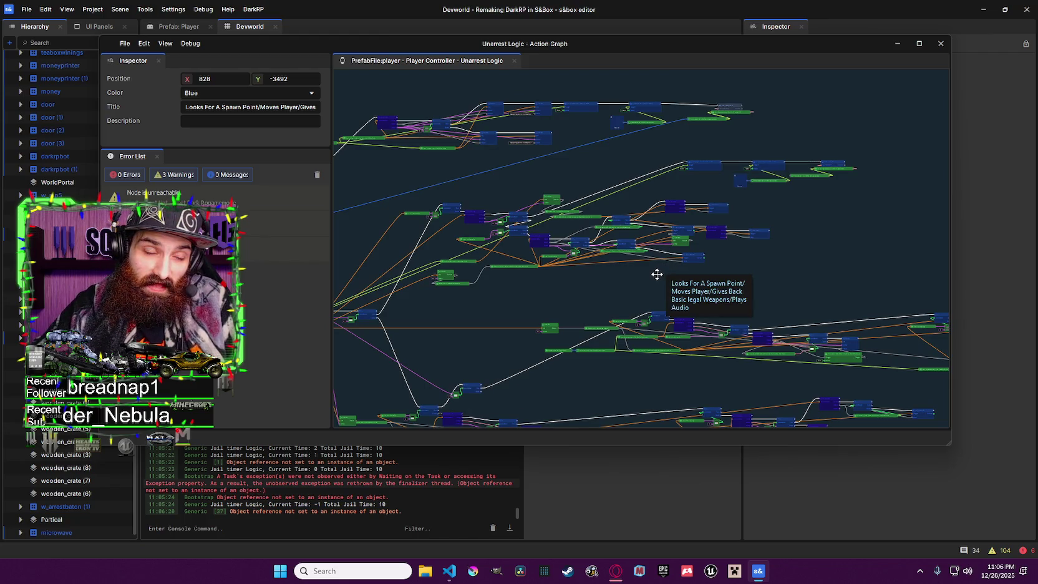
{"action": "scroll", "coordinate": [671, 312], "scroll_direction": "left", "scroll_amount": 1}
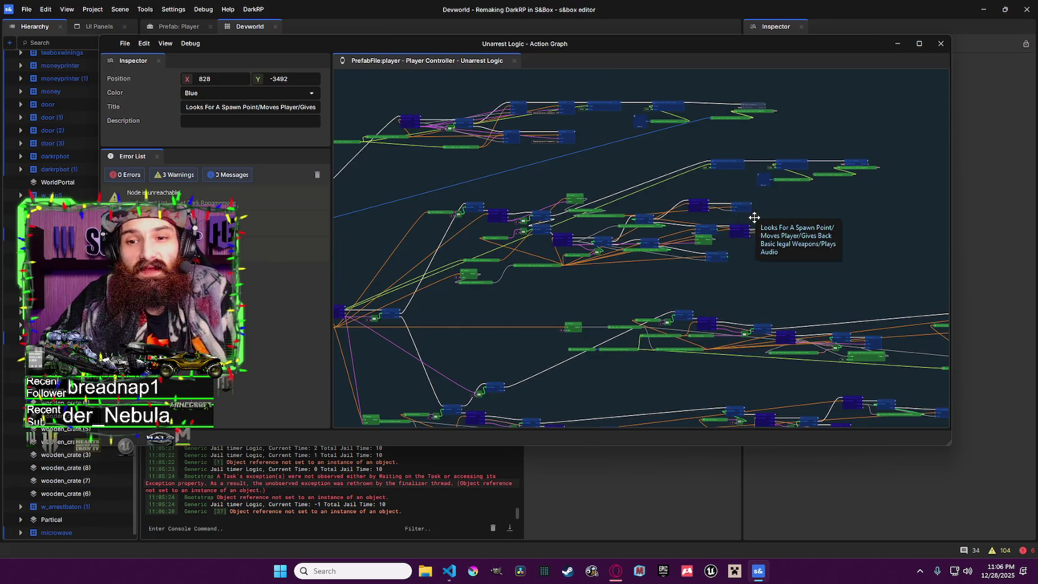
{"action": "mouse_move", "coordinate": [743, 272]}
{"action": "left_mouse_down"}
{"action": "mouse_move", "coordinate": [692, 280]}
{"action": "mouse_move", "coordinate": [663, 332]}
{"action": "left_mouse_up"}
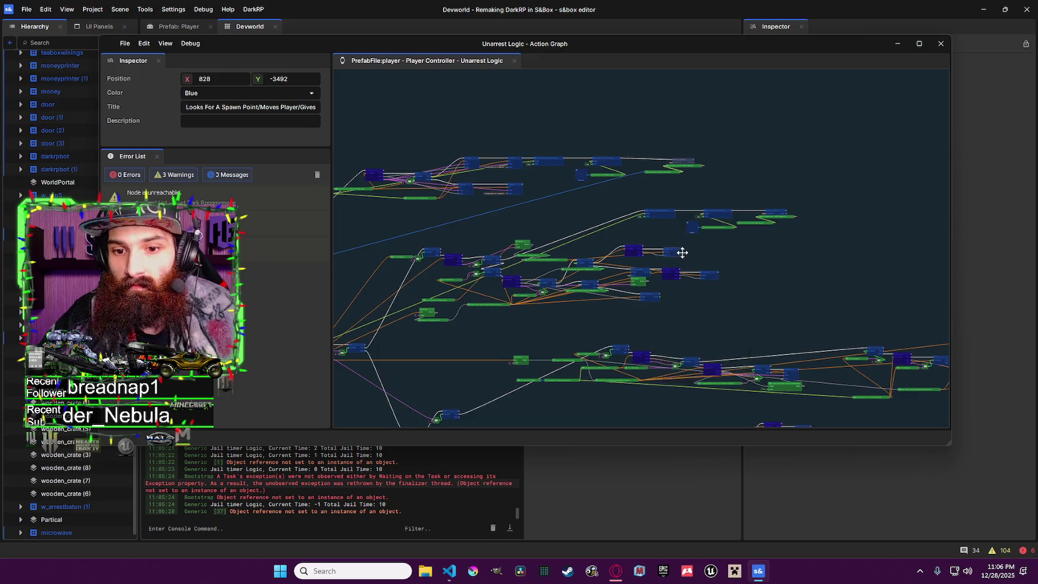
{"action": "scroll", "coordinate": [681, 250], "scroll_direction": "up", "scroll_amount": 3}
{"action": "scroll", "coordinate": [652, 286], "scroll_direction": "down", "scroll_amount": 5}
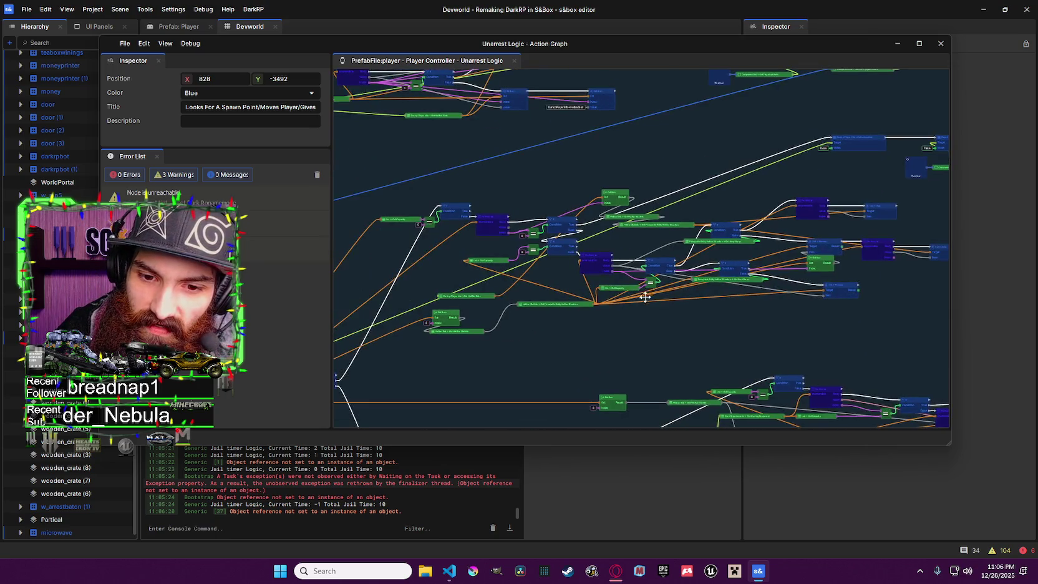
{"action": "scroll", "coordinate": [591, 304], "scroll_direction": "up", "scroll_amount": 5}
{"action": "left_click_drag", "start_coordinate": [801, 224], "coordinate": [661, 228]}
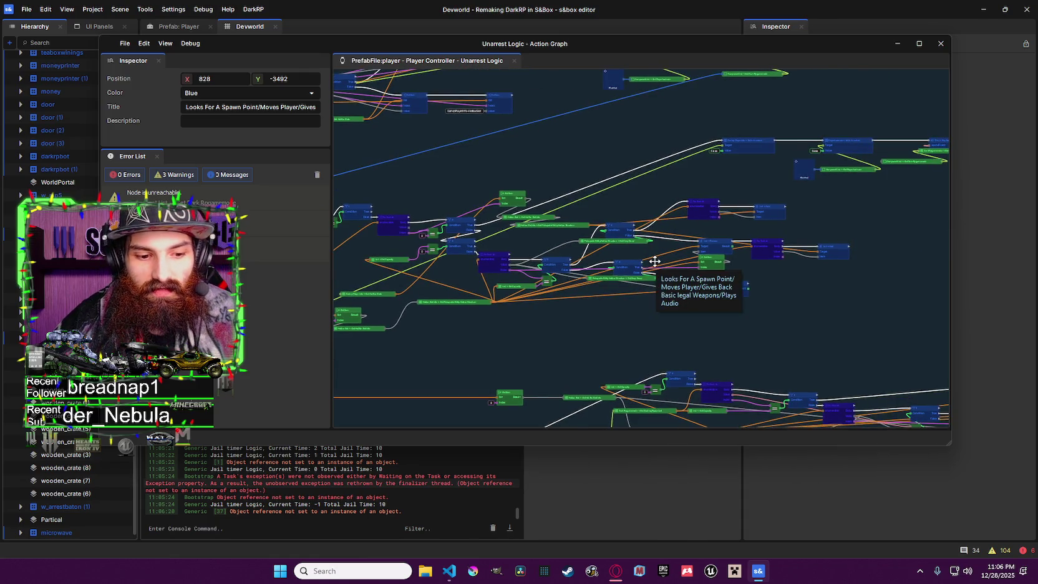
{"action": "left_click", "coordinate": [901, 43]}
Restore the Unarrest Logic graph, zoom in and out over it, and close the window
{"action": "left_click", "coordinate": [764, 573]}
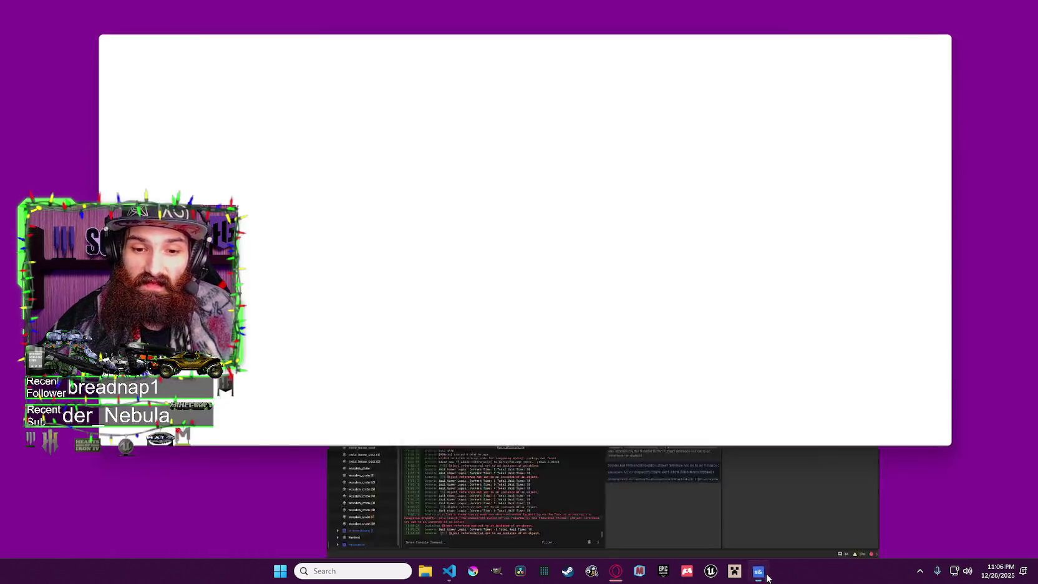
{"action": "scroll", "coordinate": [621, 283], "scroll_direction": "down", "scroll_amount": 4}
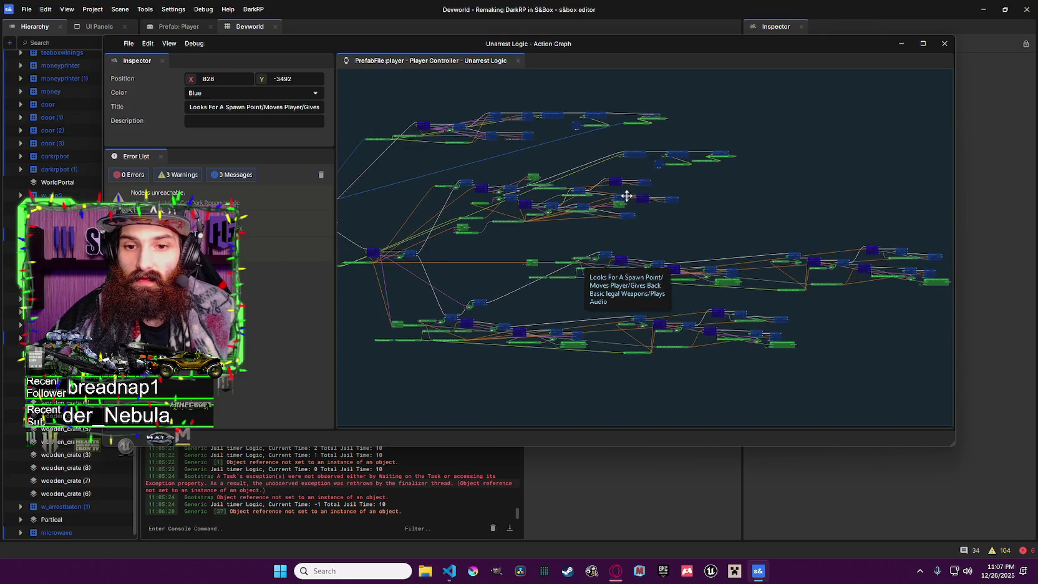
{"action": "scroll", "coordinate": [540, 206], "scroll_direction": "up", "scroll_amount": 4}
{"action": "scroll", "coordinate": [626, 209], "scroll_direction": "up", "scroll_amount": 1}
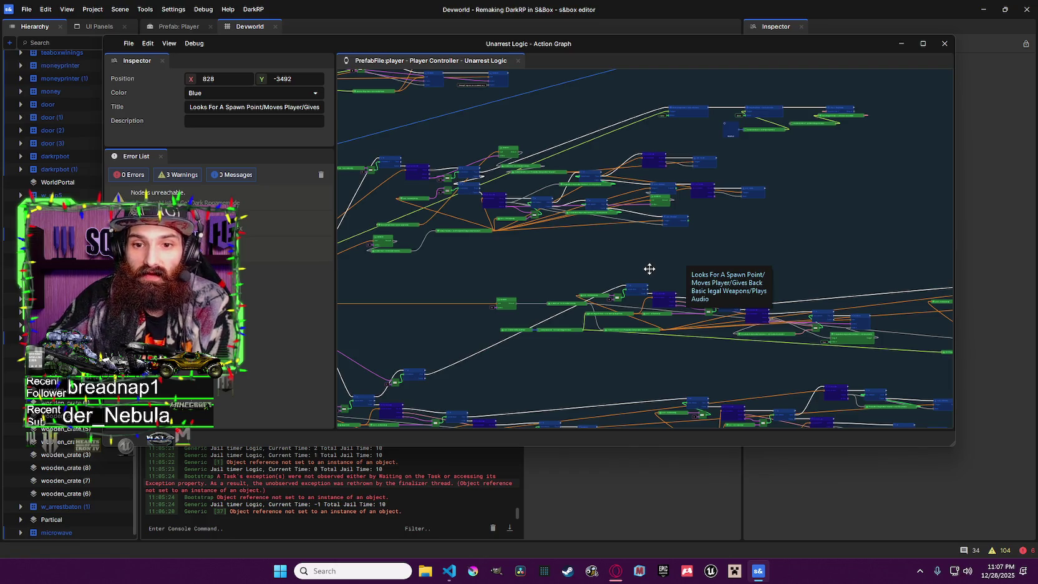
{"action": "scroll", "coordinate": [676, 282], "scroll_direction": "up", "scroll_amount": 2}
{"action": "scroll", "coordinate": [734, 234], "scroll_direction": "down", "scroll_amount": 2}
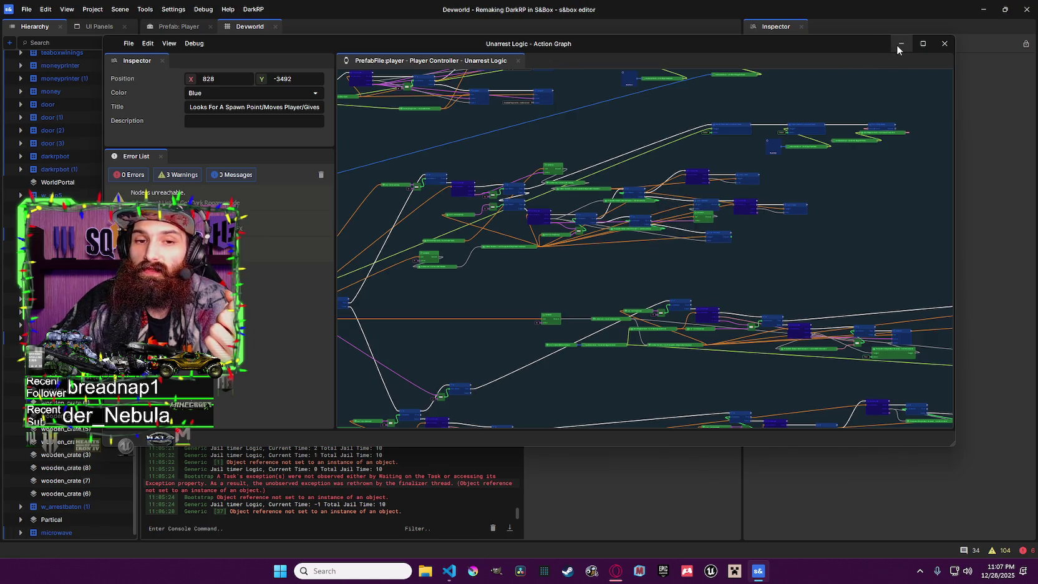
{"action": "scroll", "coordinate": [857, 111], "scroll_direction": "down", "scroll_amount": 2}
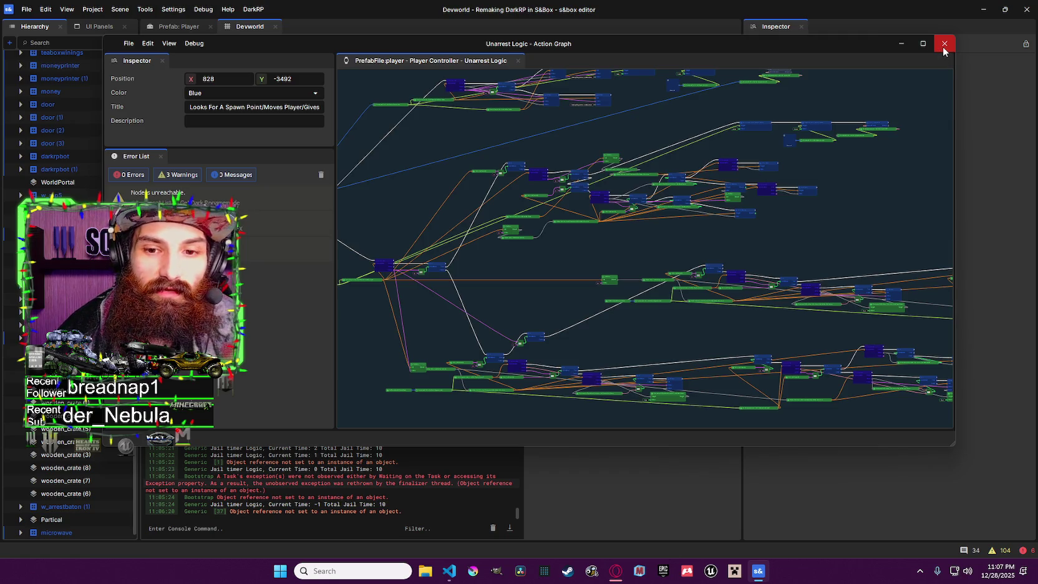
{"action": "left_click", "coordinate": [943, 47]}
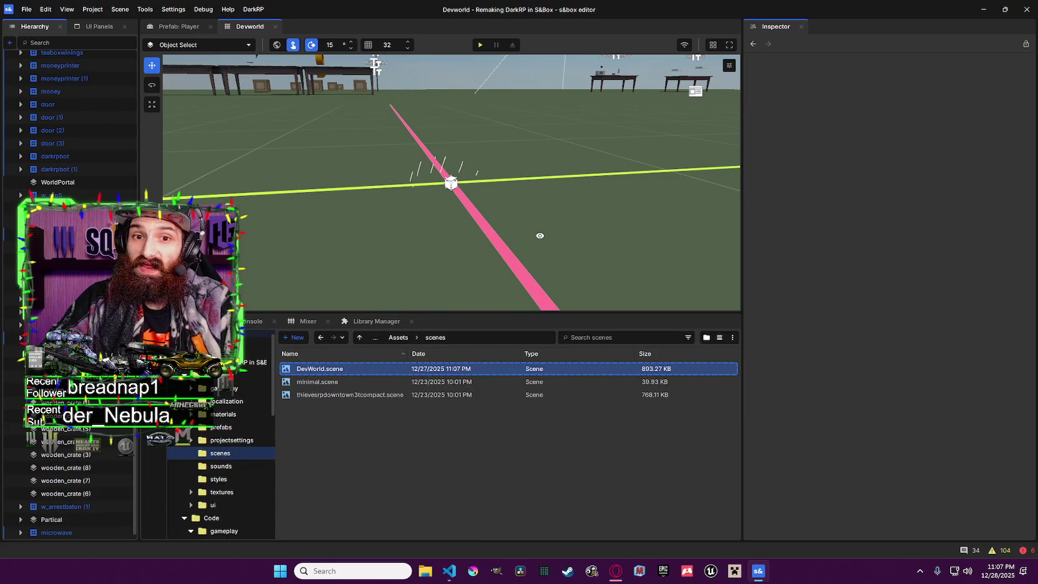
Tilt the scene camera slightly and bring the editor back up on the Player prefab
{"action": "right_click", "coordinate": [540, 236]}
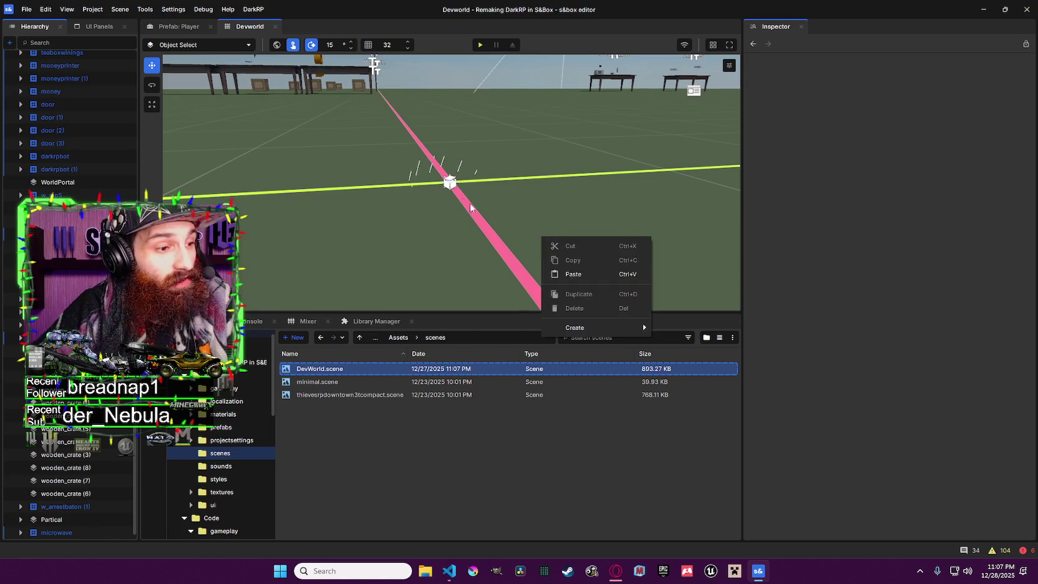
{"action": "left_click_drag", "start_coordinate": [441, 155], "coordinate": [441, 156]}
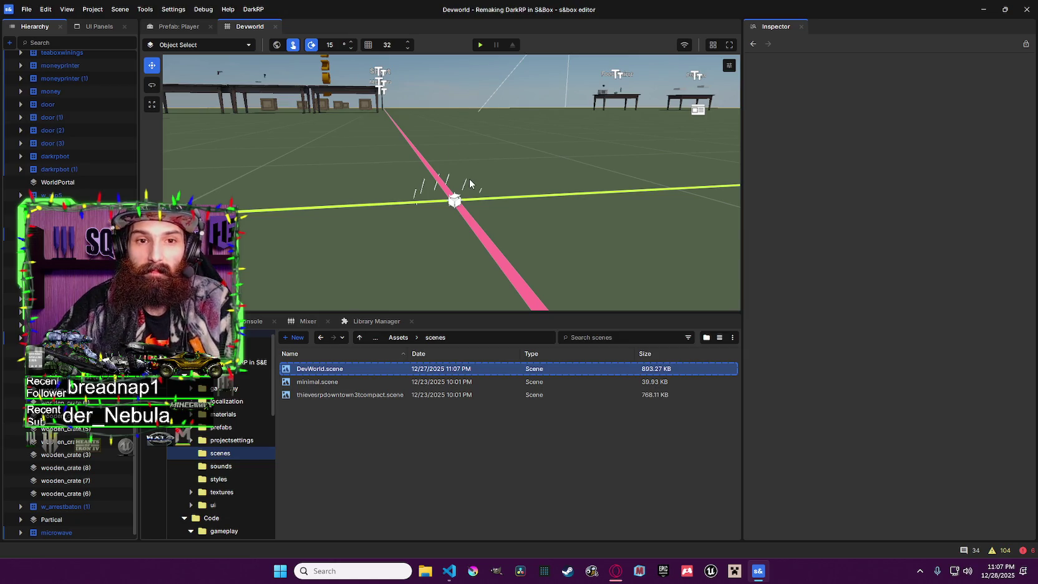
{"action": "double_click", "coordinate": [758, 571]}
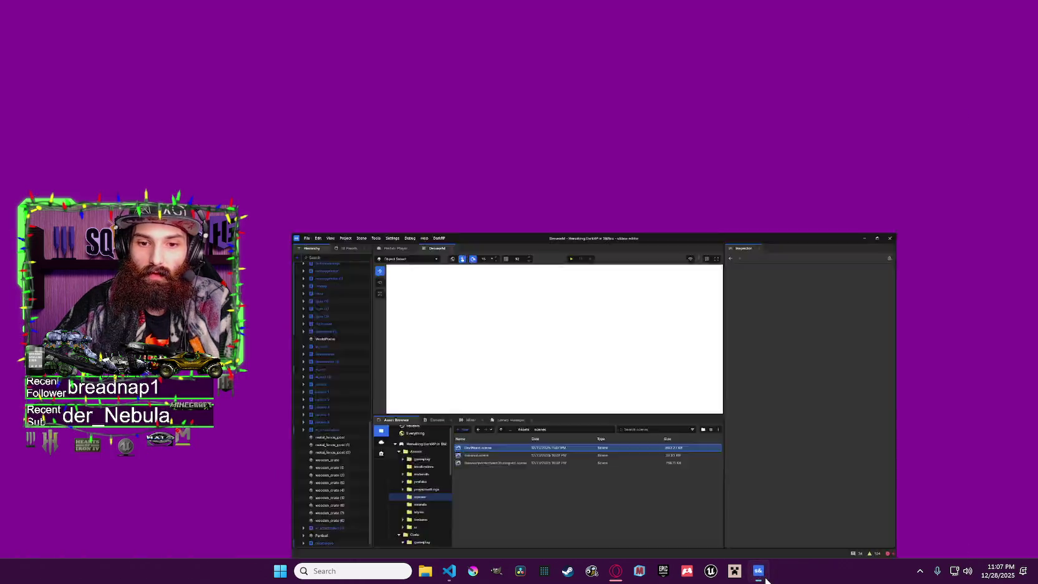
{"action": "left_click", "coordinate": [178, 27]}
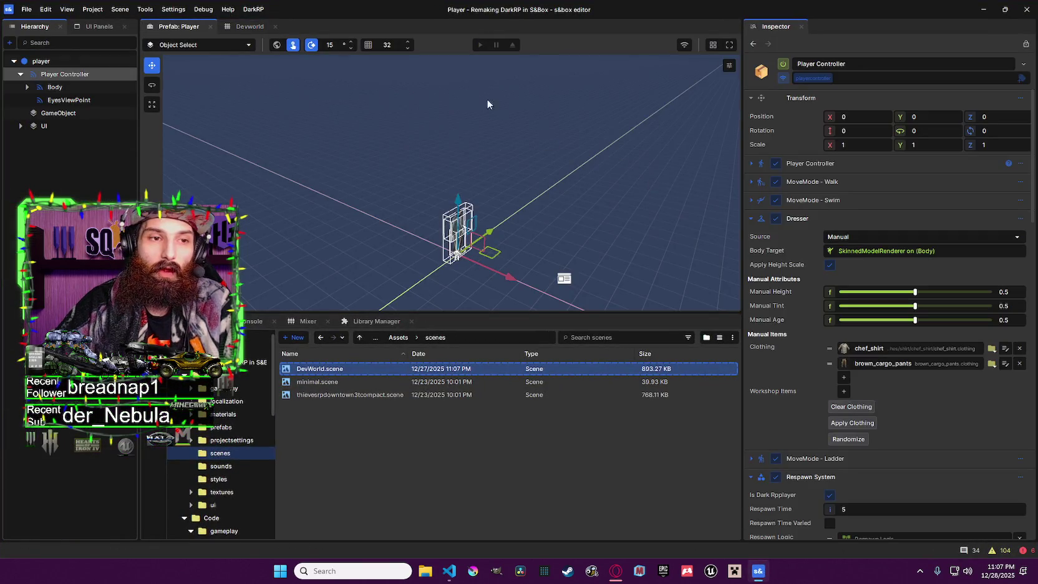
Switch to the Devworld scene tab
{"action": "left_click", "coordinate": [250, 26]}
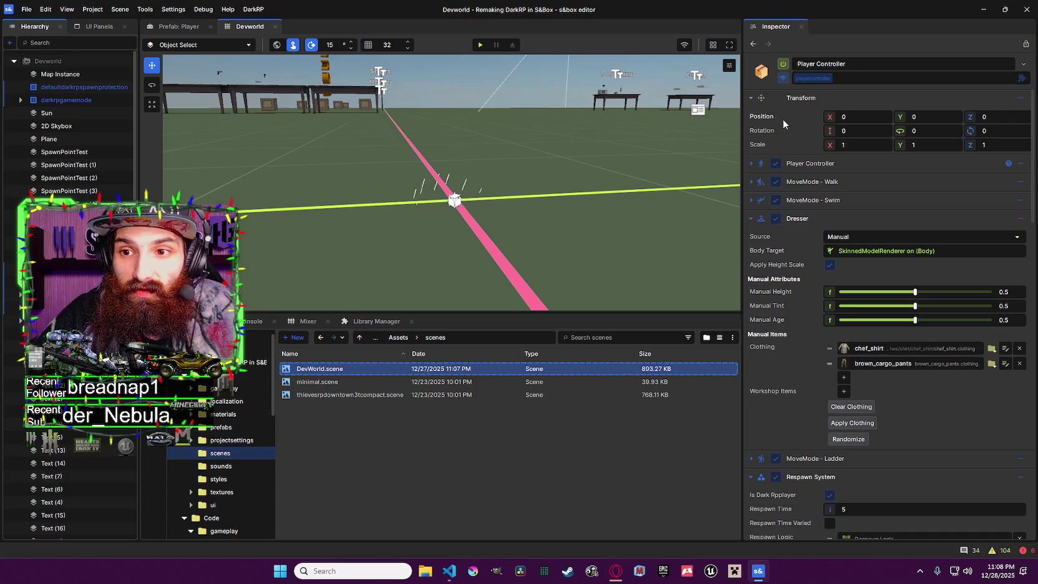
Return to the editor and show the console log with jail timer and null-reference entries
{"action": "mouse_move", "coordinate": [753, 114]}
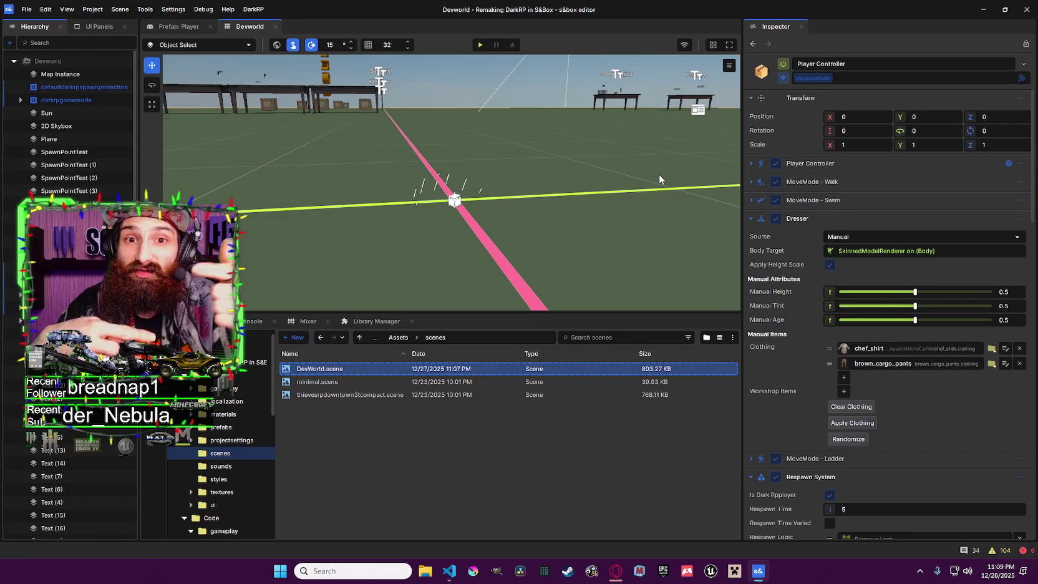
{"action": "left_click", "coordinate": [760, 571]}
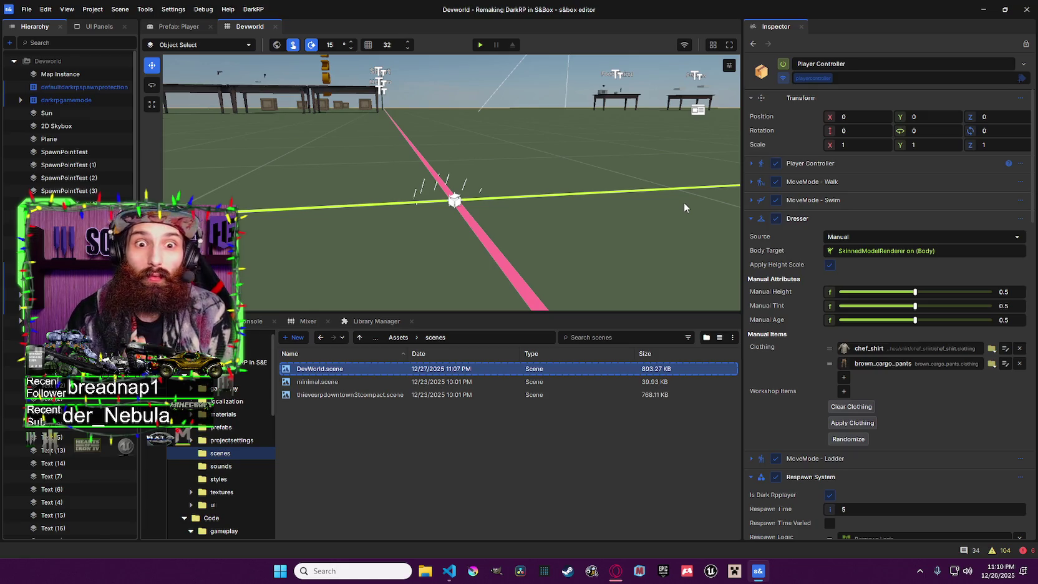
{"action": "left_click", "coordinate": [240, 321]}
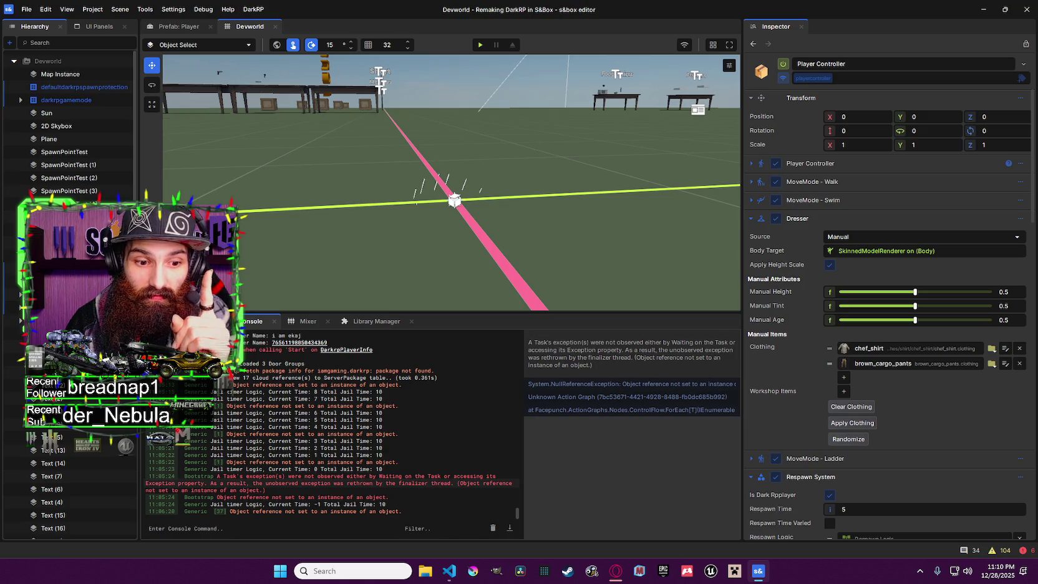
Check the console log, then return the bottom dock to the scene files including DevWorld.scene
{"action": "left_click", "coordinate": [187, 320]}
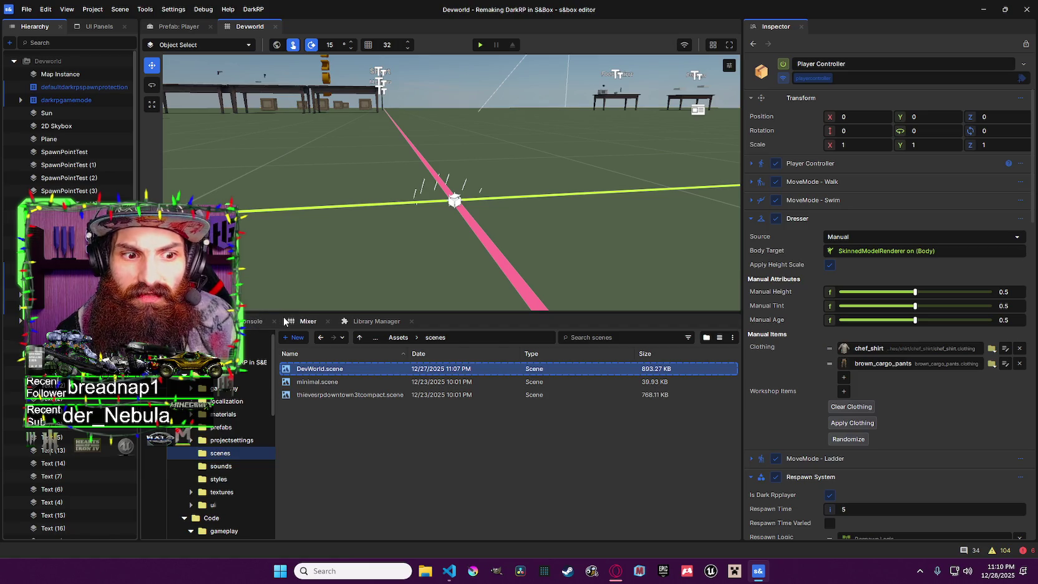
{"action": "left_click", "coordinate": [249, 323]}
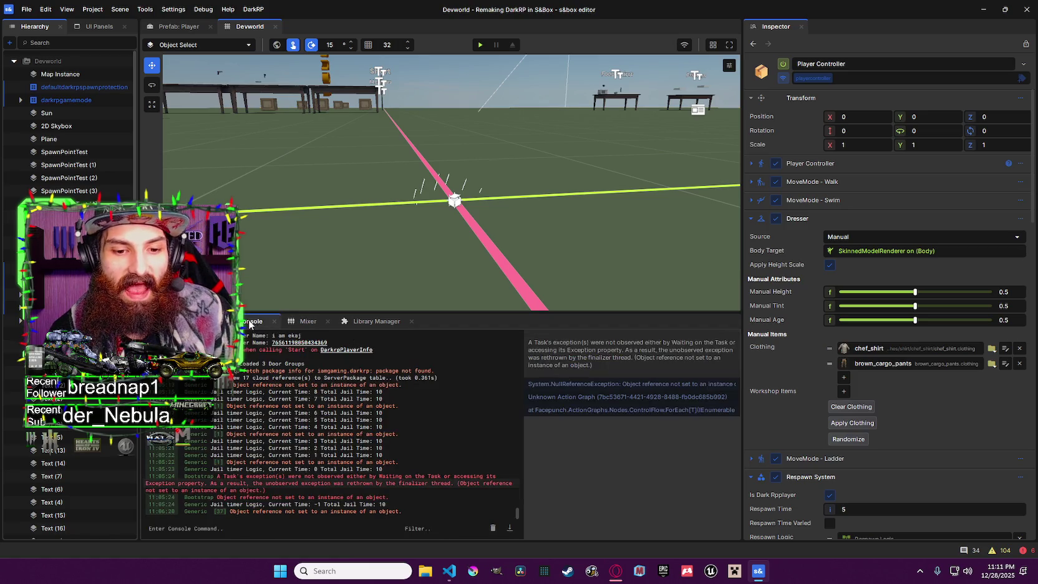
{"action": "left_click", "coordinate": [212, 321]}
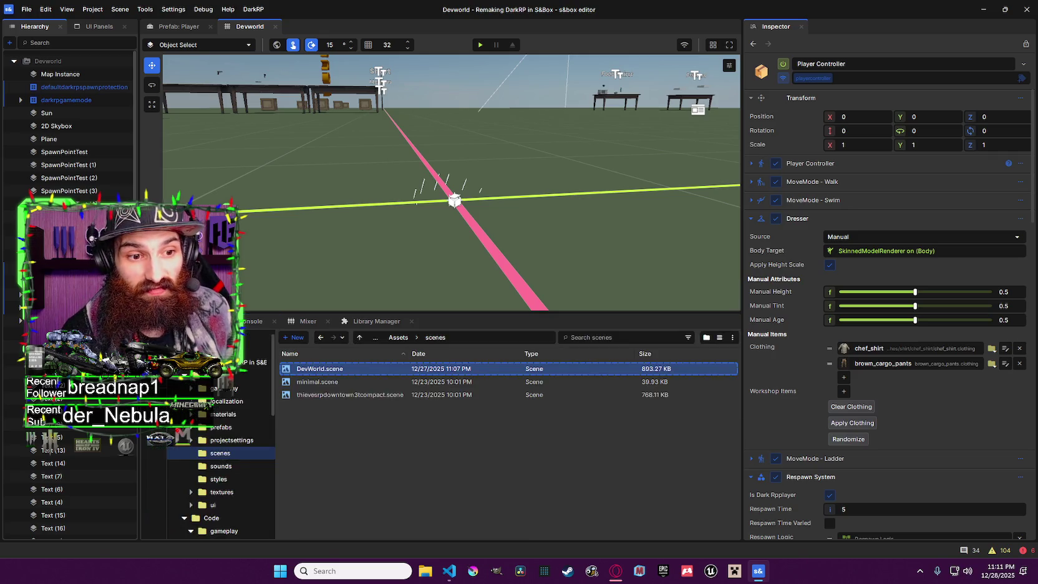